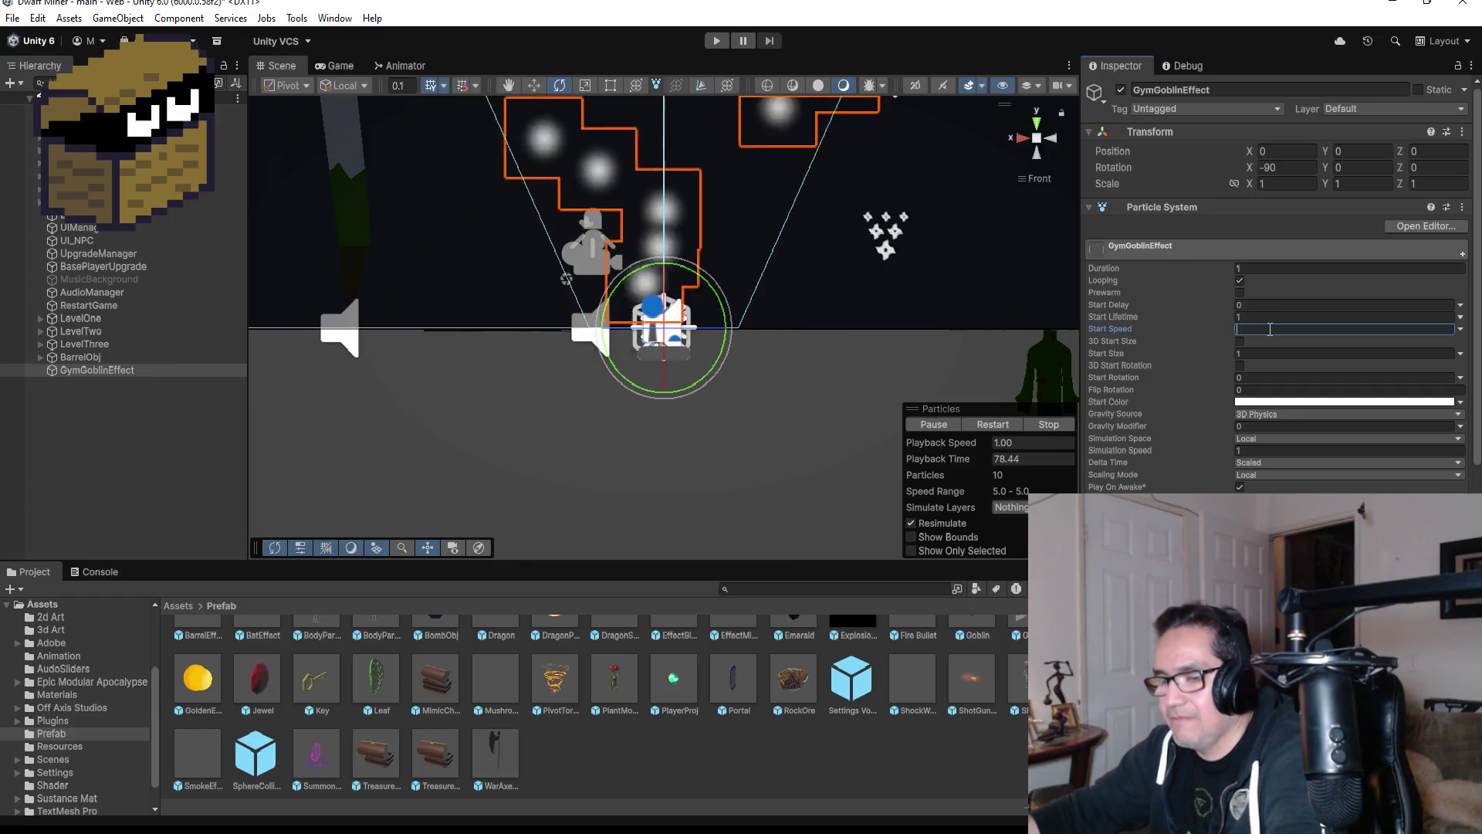
- Set GymGoblinEffect's Start Speed to 5 and Start Lifetime and Duration to 0.5, then switch to the browser
{"action": "left_click", "coordinate": [1269, 315]}
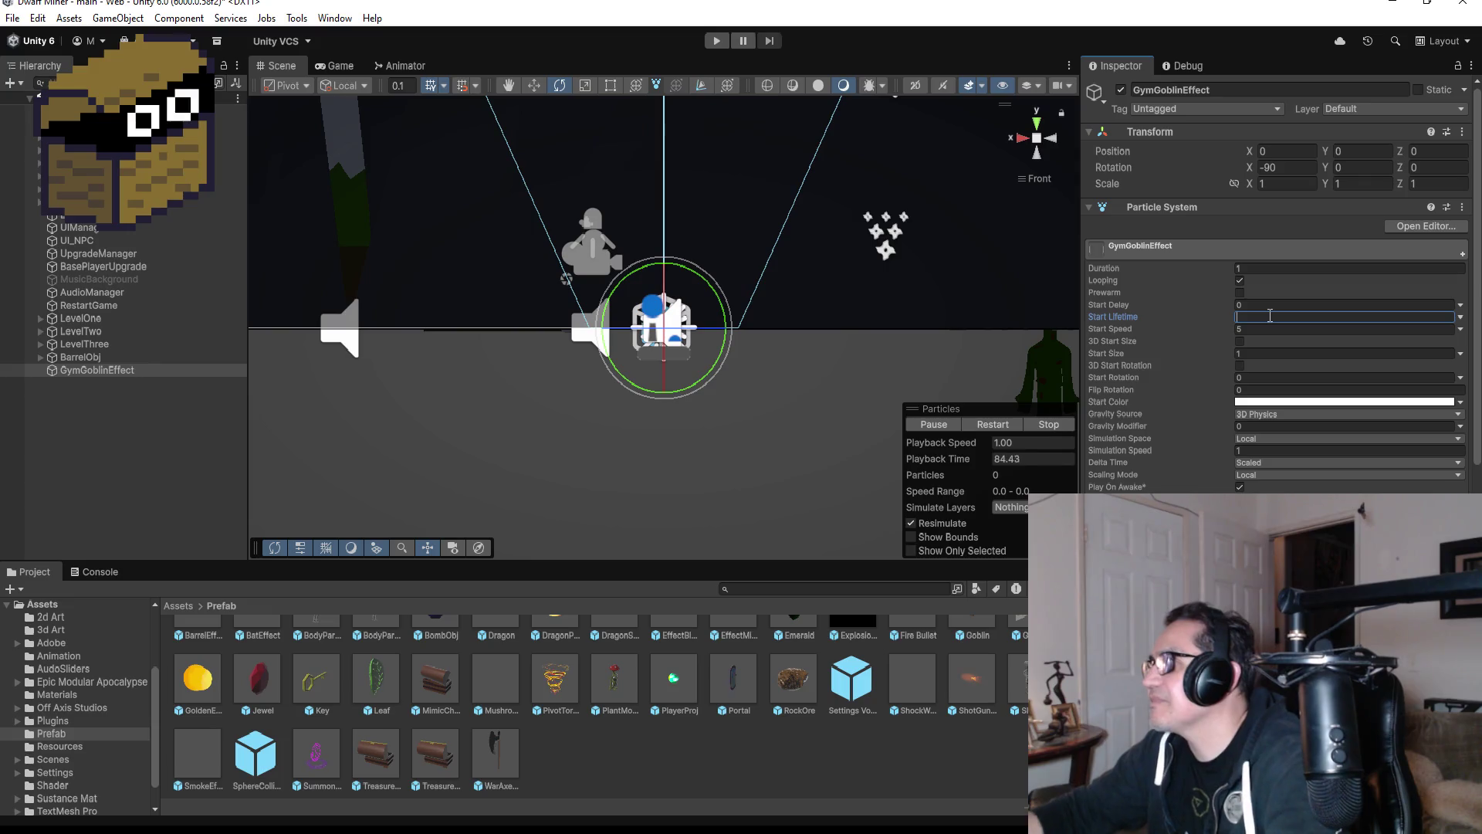
{"action": "type", "text": "5"}
{"action": "left_click", "coordinate": [1261, 266]}
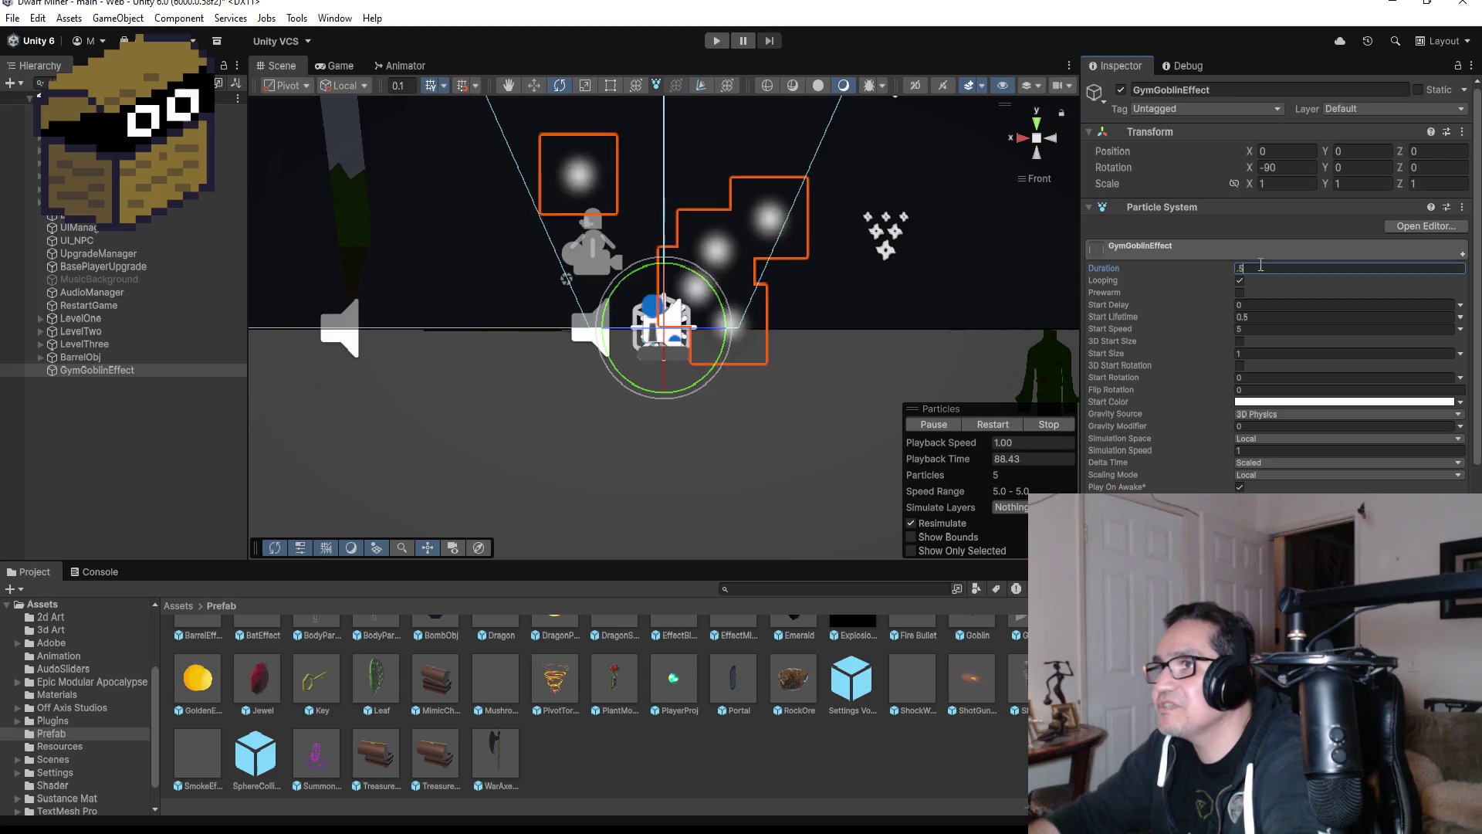
{"action": "scroll", "coordinate": [1260, 432], "scroll_direction": "down", "scroll_amount": 3}
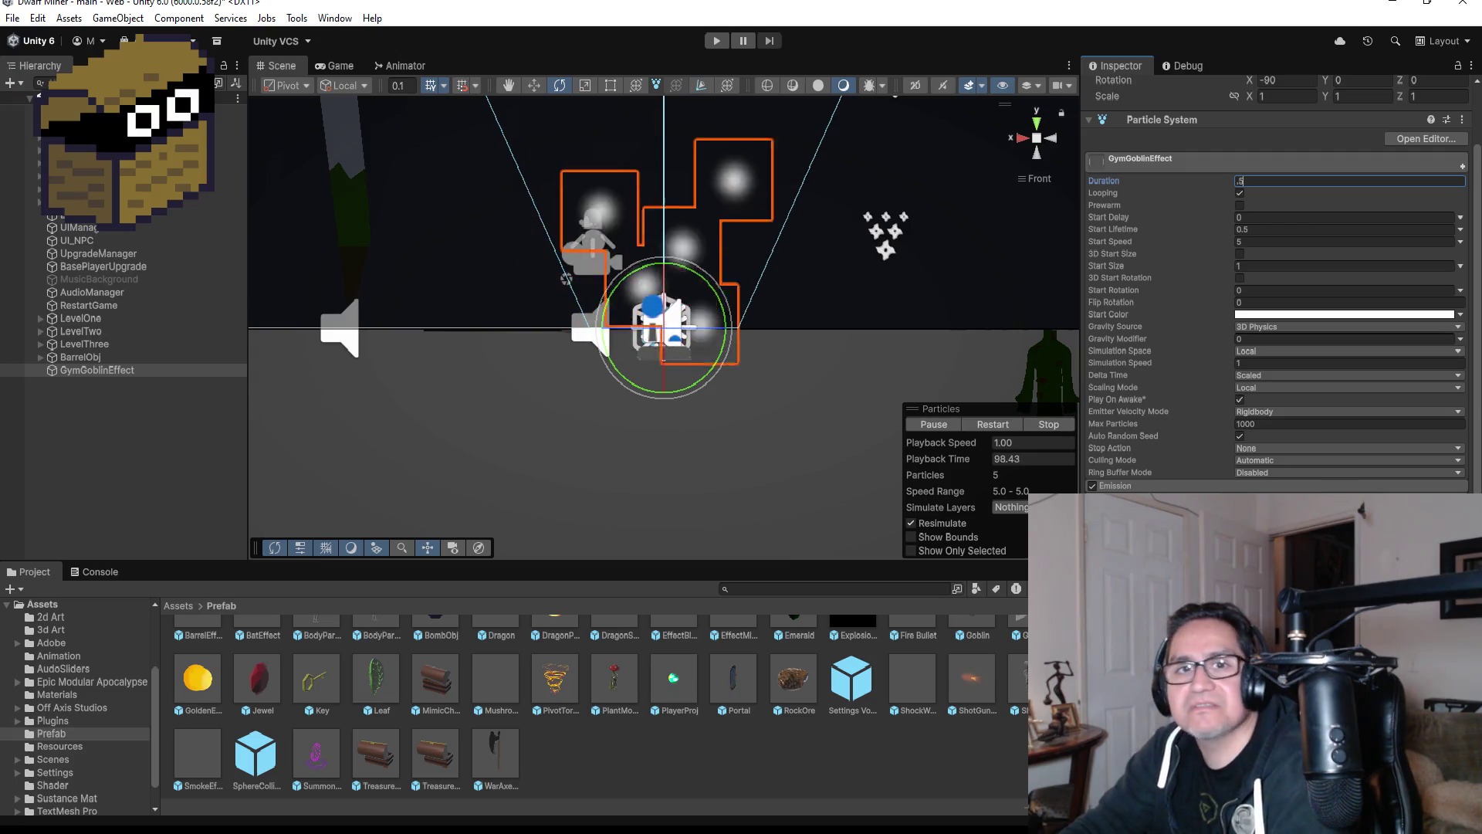
{"action": "key", "text": "Return"}
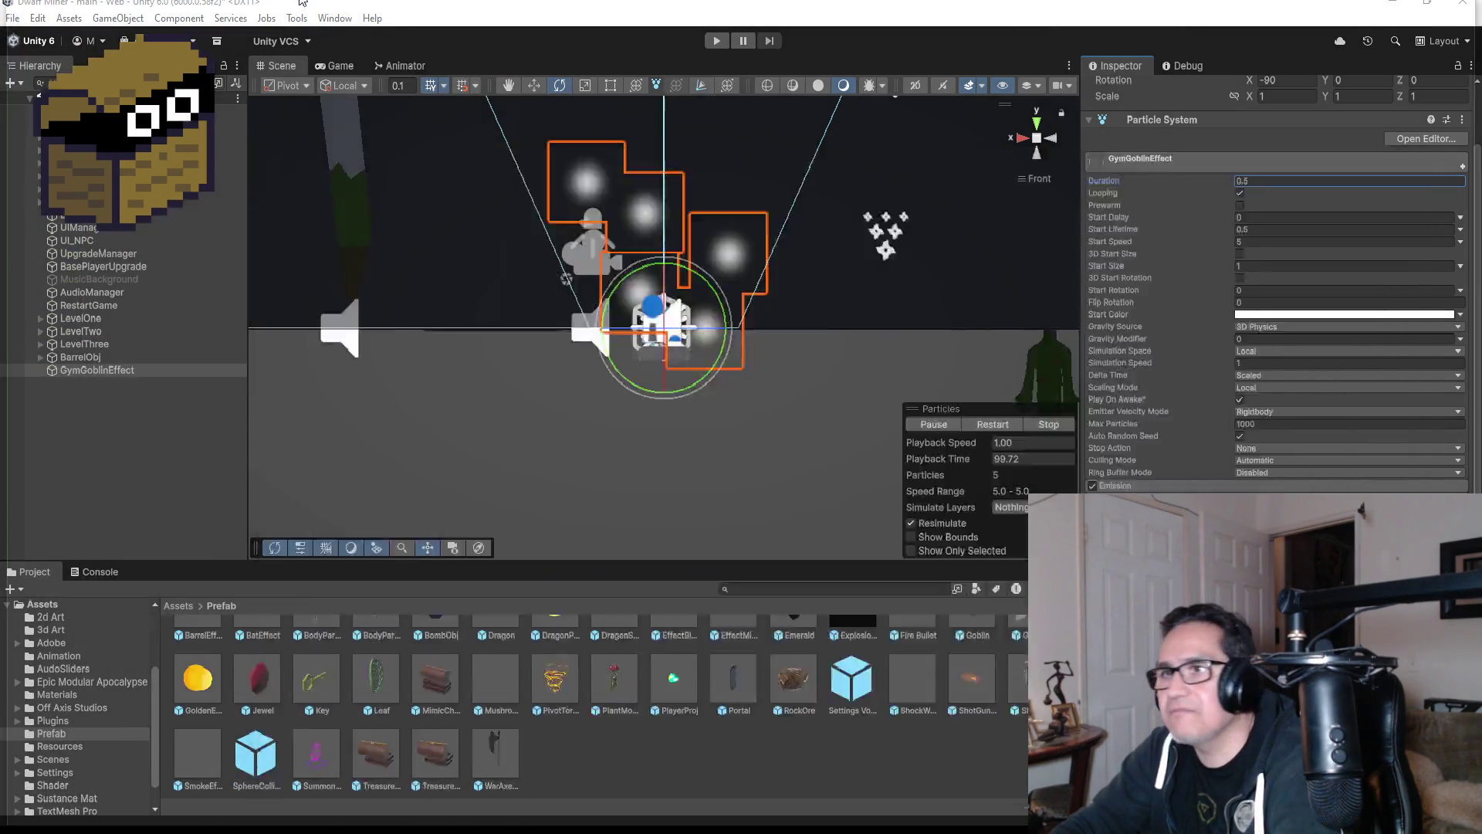
{"action": "key", "text": "alt+Tab"}
{"action": "scroll", "coordinate": [96, 381], "scroll_direction": "down", "scroll_amount": 3}
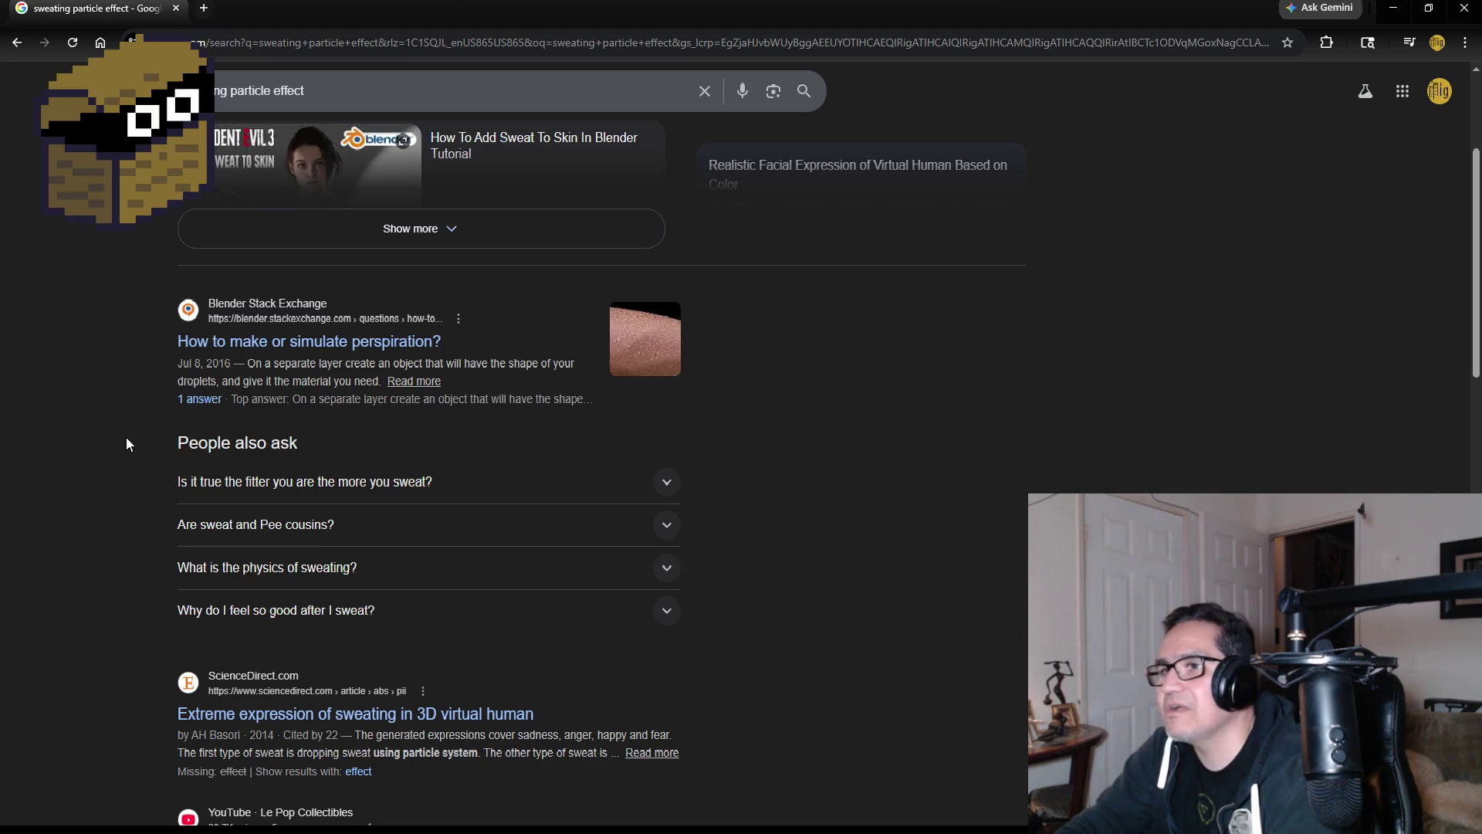
{"action": "scroll", "coordinate": [103, 463], "scroll_direction": "down", "scroll_amount": 2}
{"action": "scroll", "coordinate": [104, 467], "scroll_direction": "down", "scroll_amount": 2}
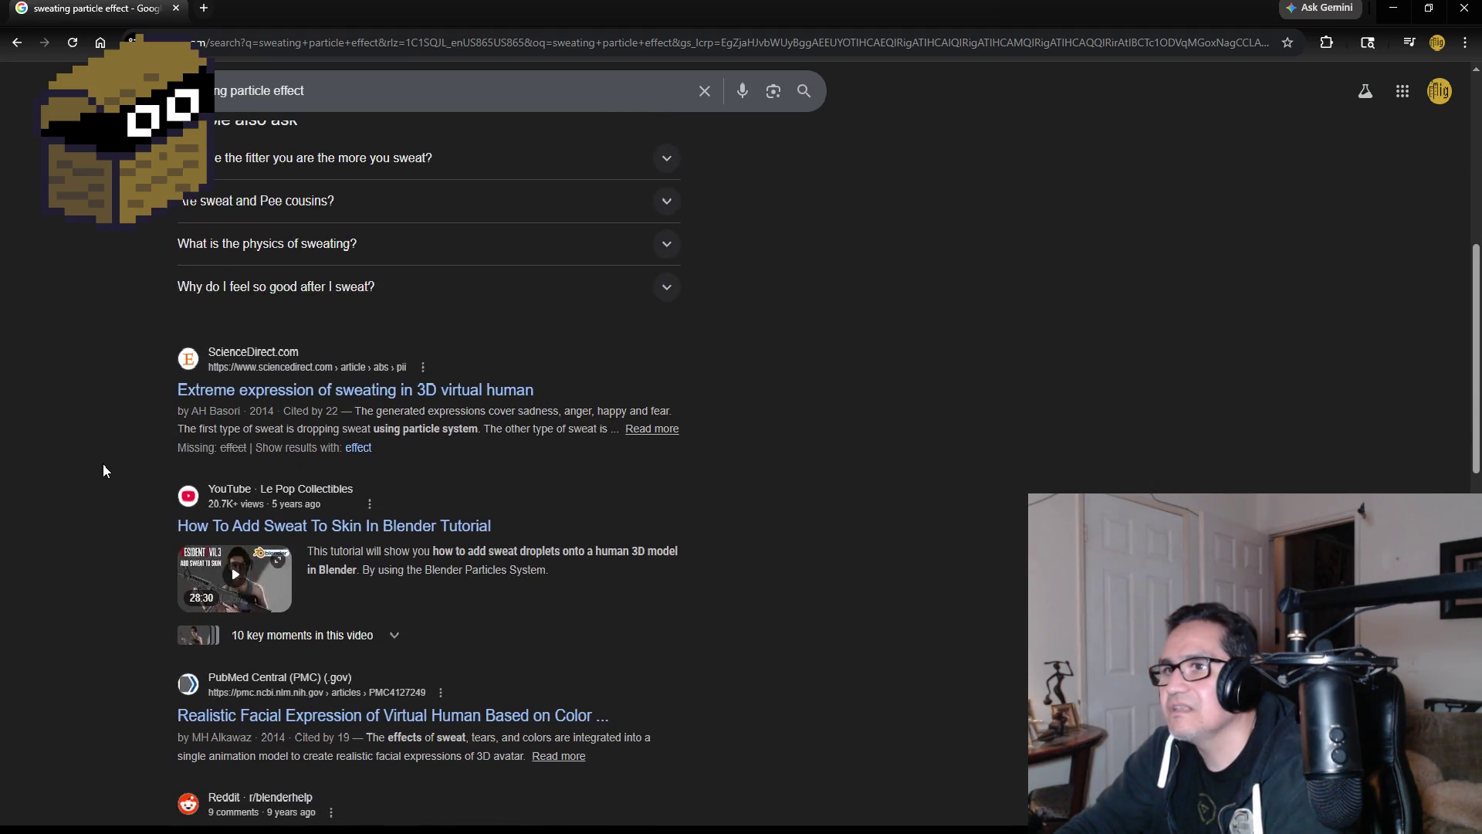
{"action": "scroll", "coordinate": [102, 475], "scroll_direction": "down", "scroll_amount": 1}
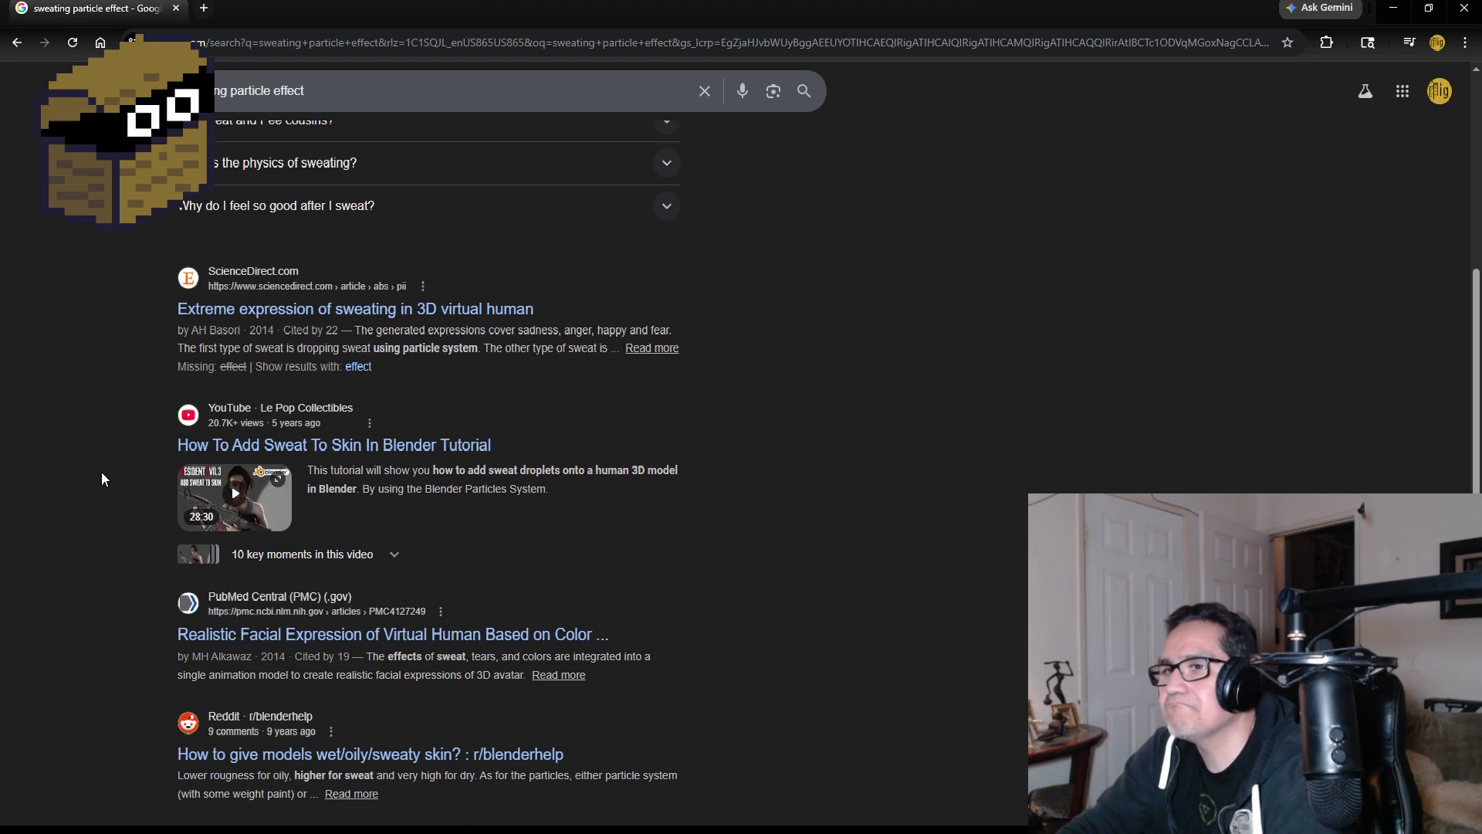
{"action": "scroll", "coordinate": [100, 492], "scroll_direction": "down", "scroll_amount": 4}
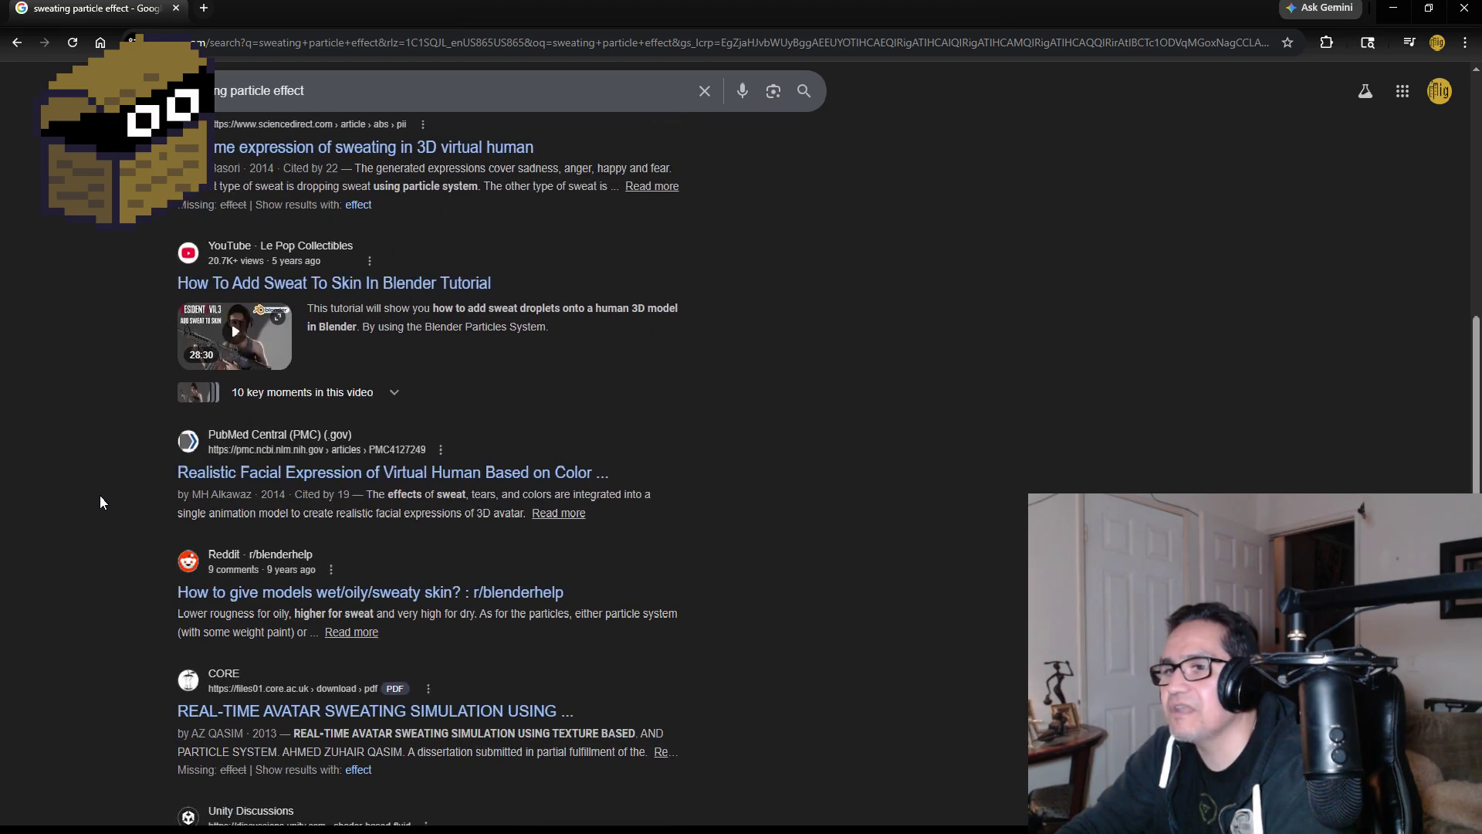
{"action": "scroll", "coordinate": [110, 487], "scroll_direction": "up", "scroll_amount": 13}
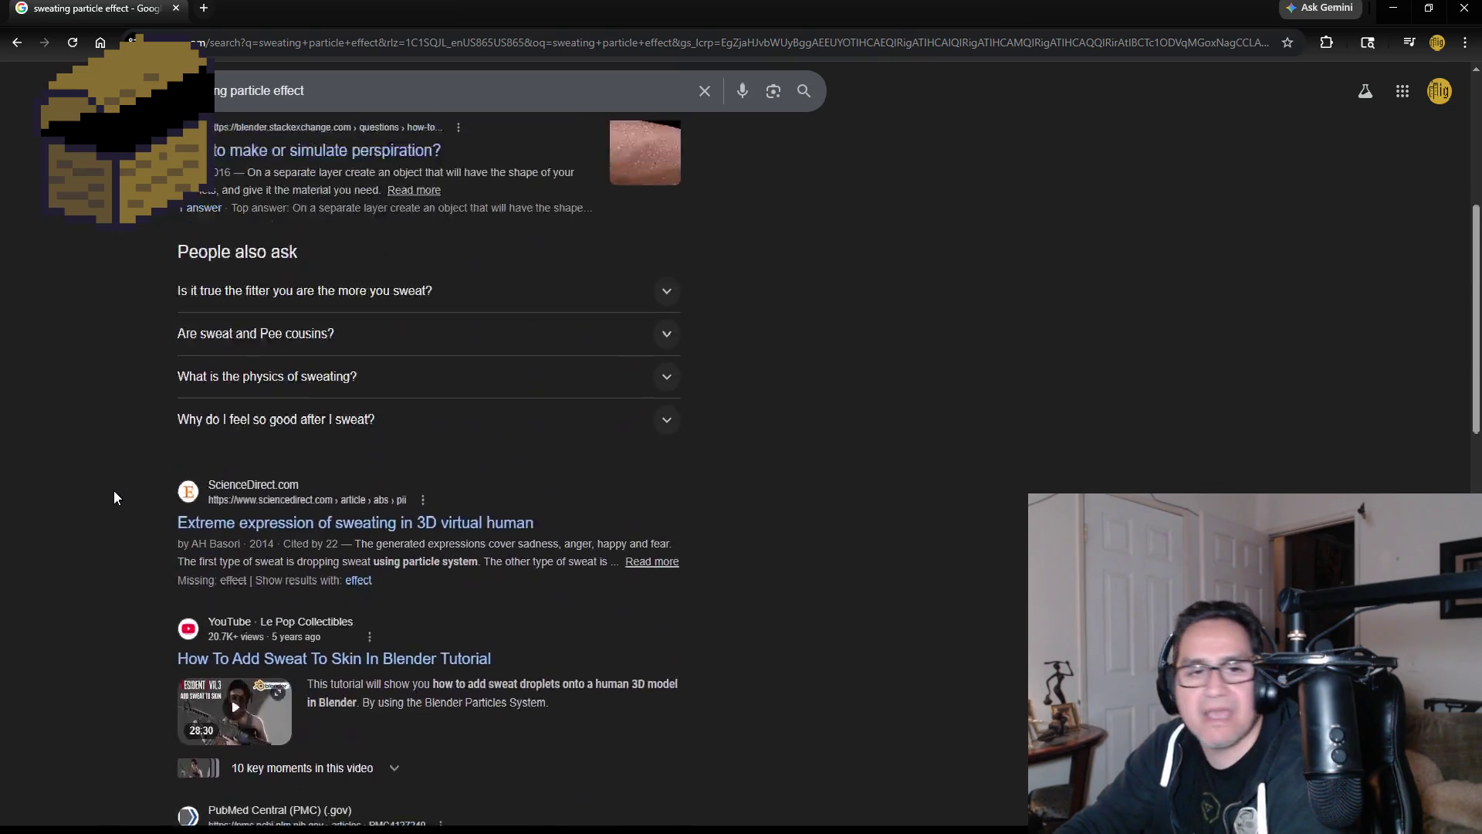
{"action": "left_click", "coordinate": [383, 100]}
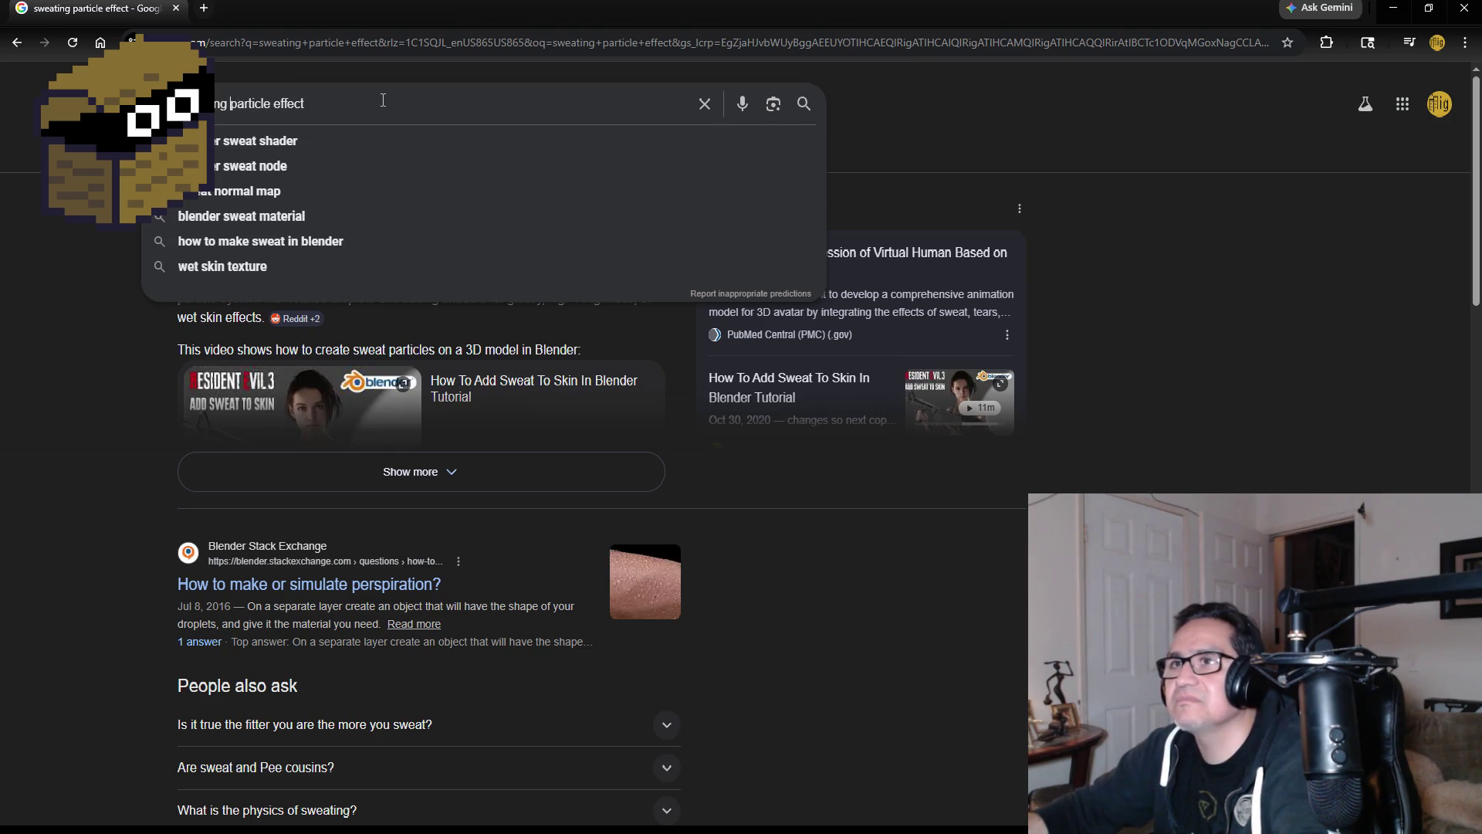
- Search 'sweating cartoon particle effect', expand the AI Overview with Show more, and scroll the results
{"action": "type", "text": "cartoon"}
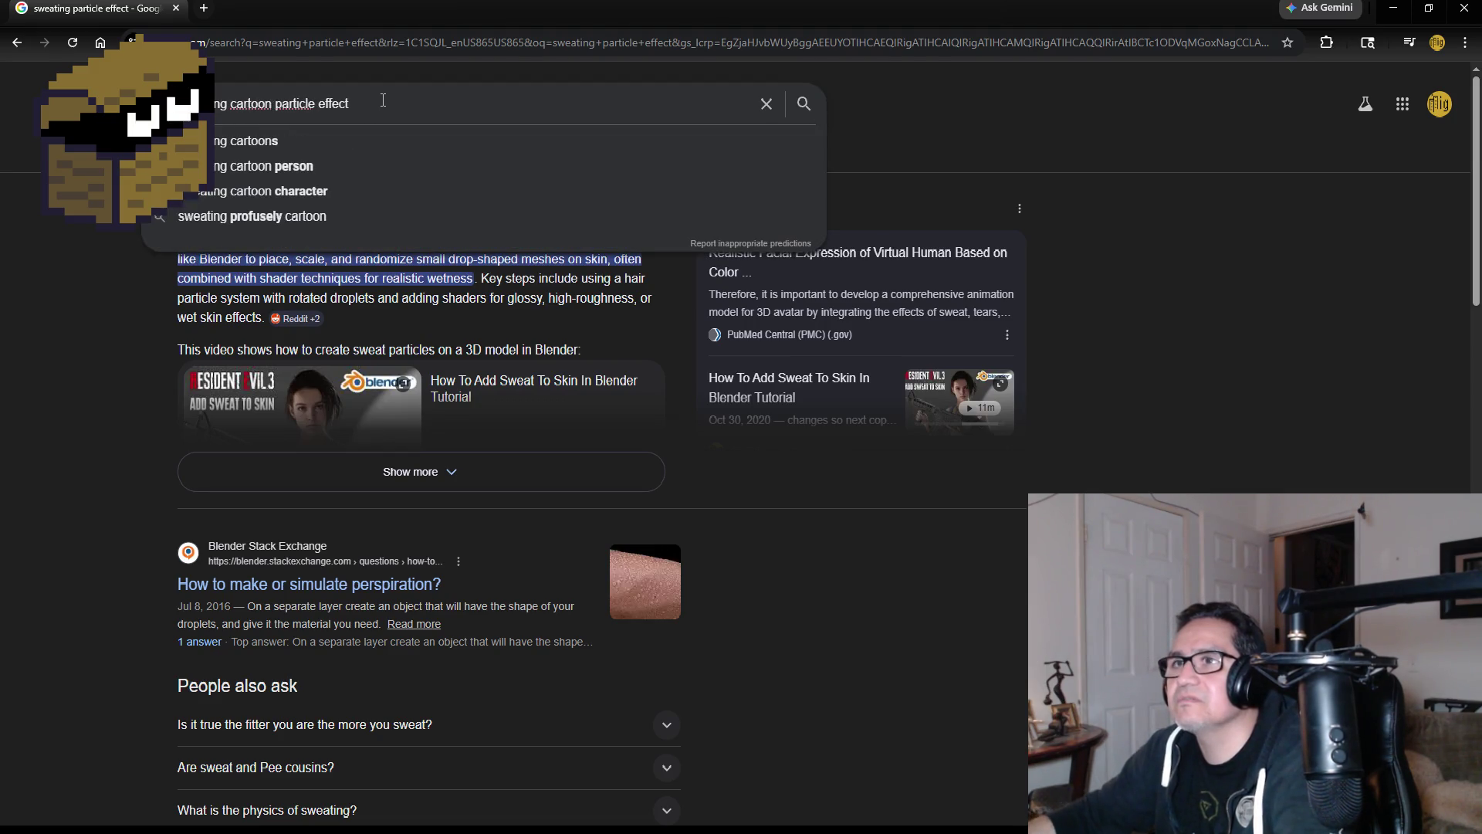
{"action": "key", "text": "Return"}
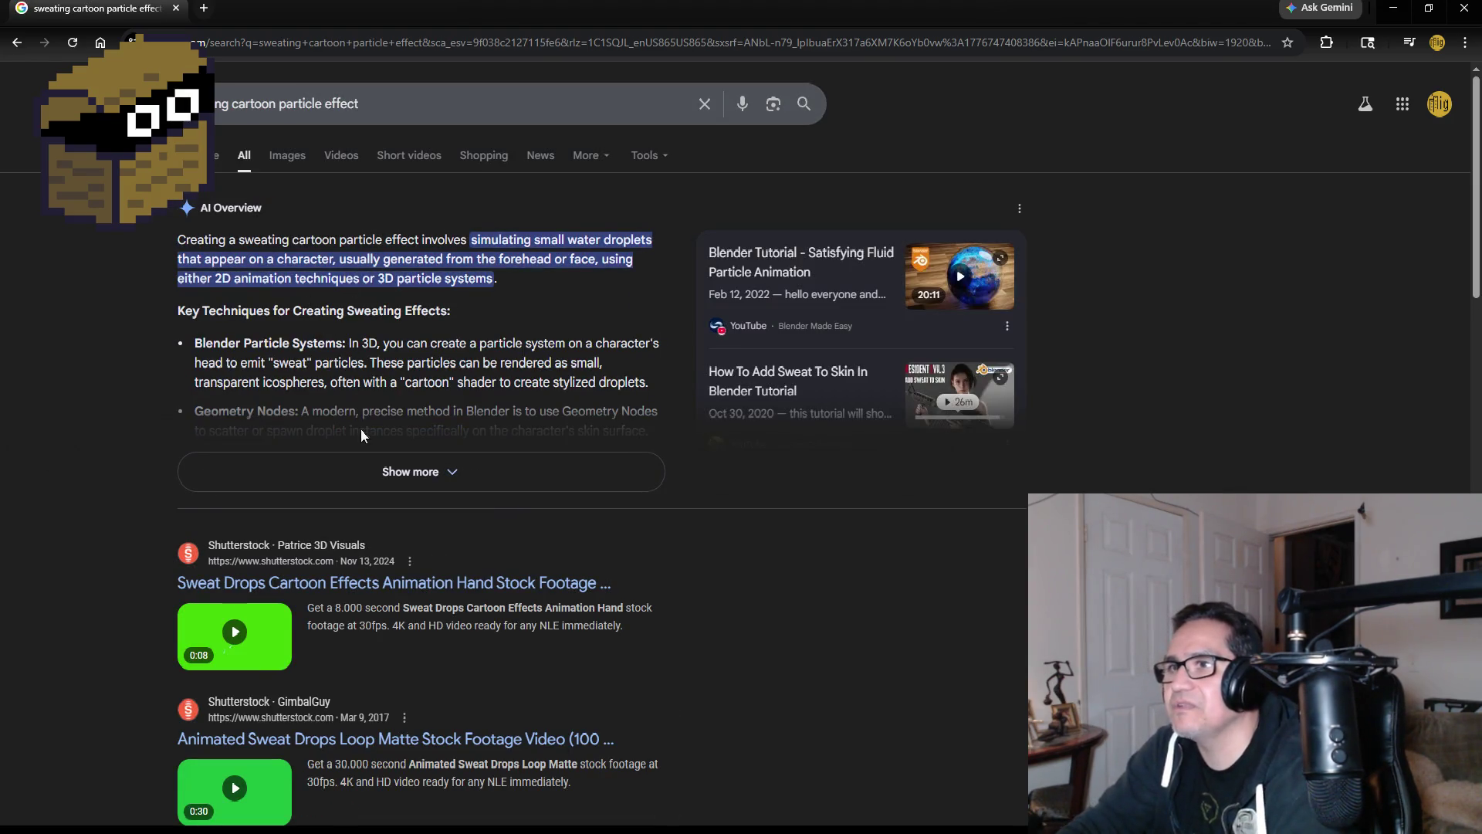
{"action": "left_click", "coordinate": [417, 479]}
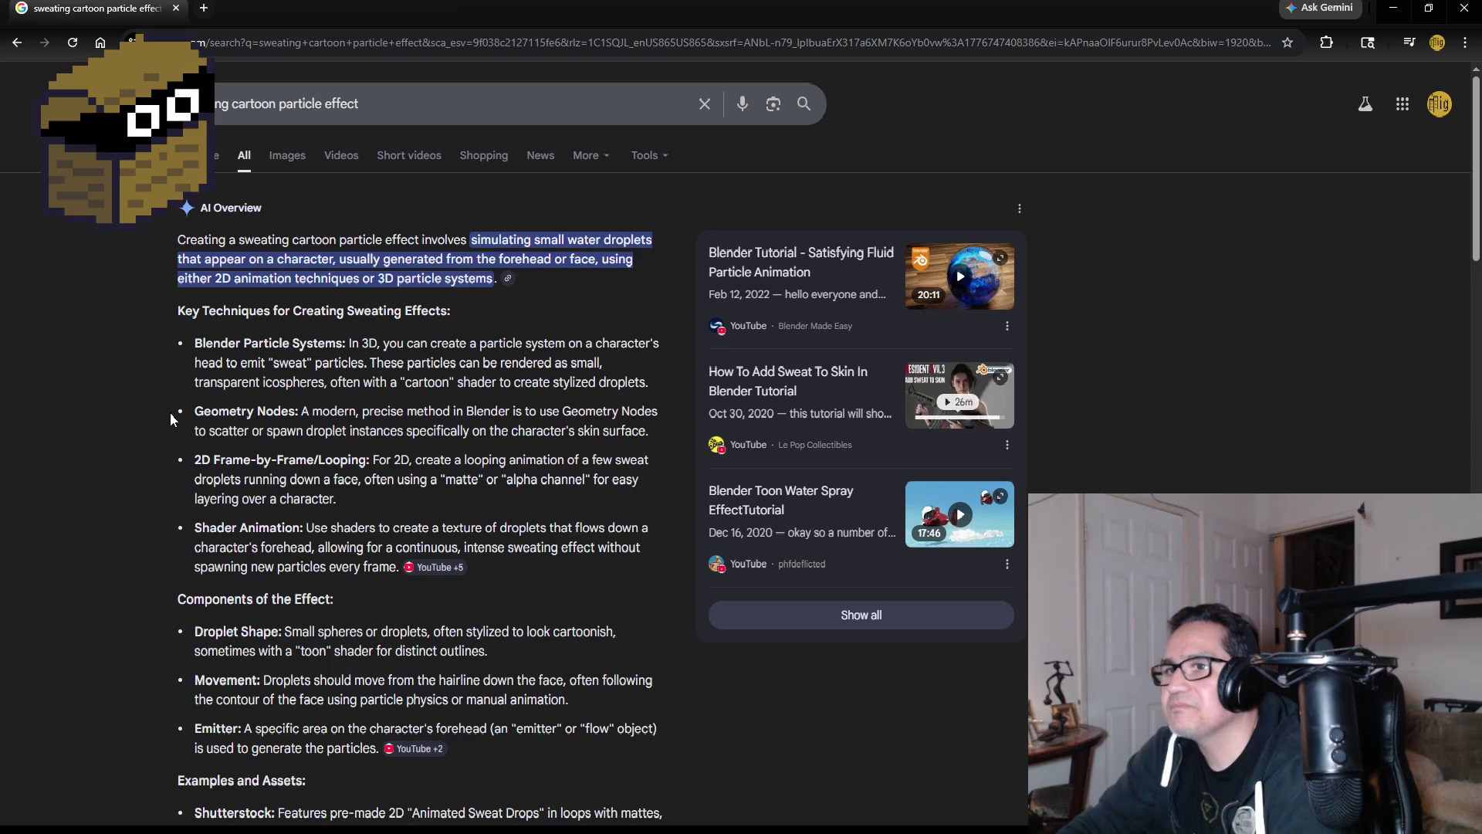
{"action": "scroll", "coordinate": [170, 411], "scroll_direction": "down", "scroll_amount": 1}
{"action": "scroll", "coordinate": [168, 411], "scroll_direction": "down", "scroll_amount": 1}
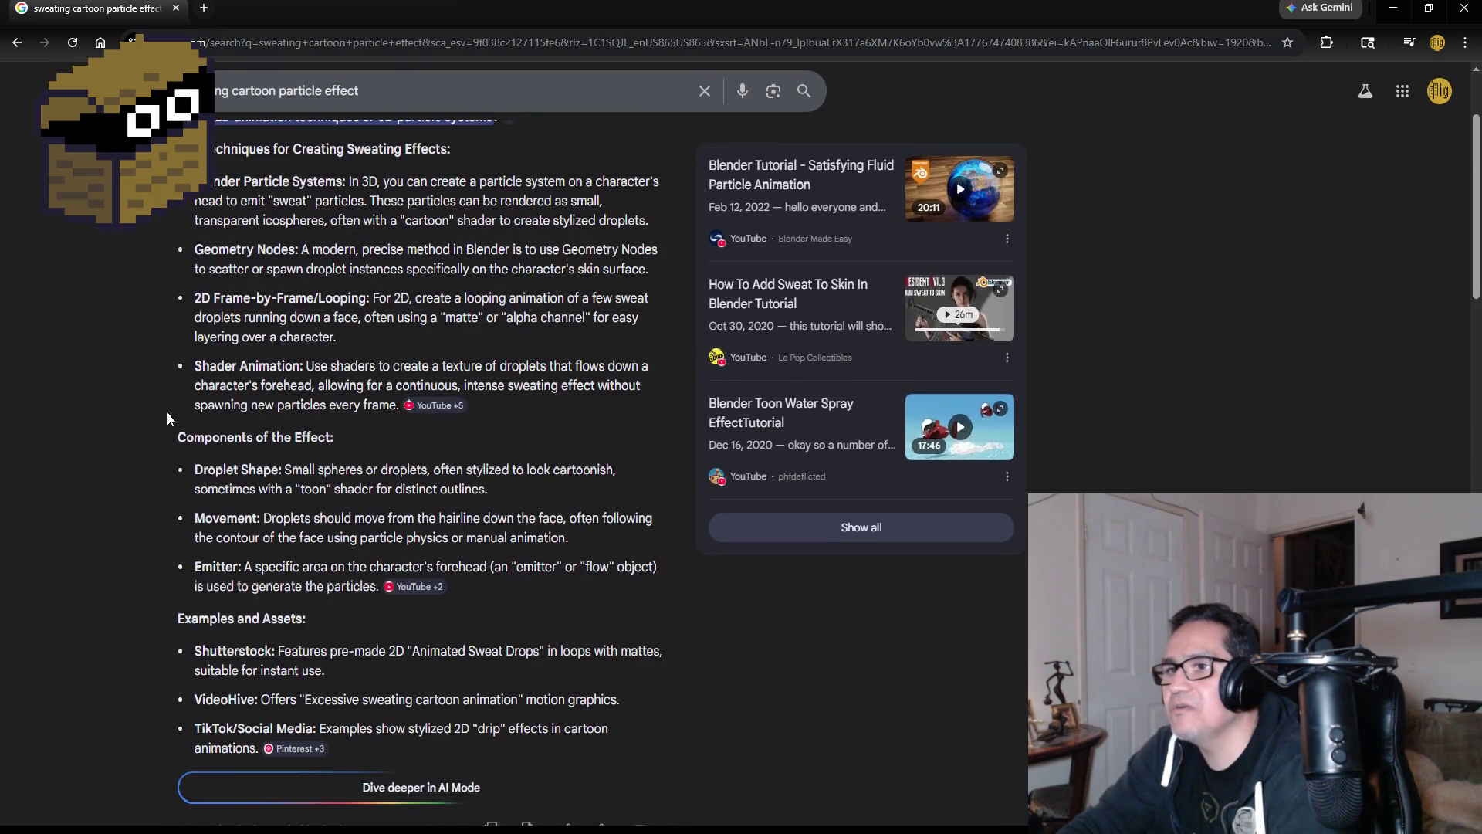
{"action": "scroll", "coordinate": [151, 419], "scroll_direction": "down", "scroll_amount": 1}
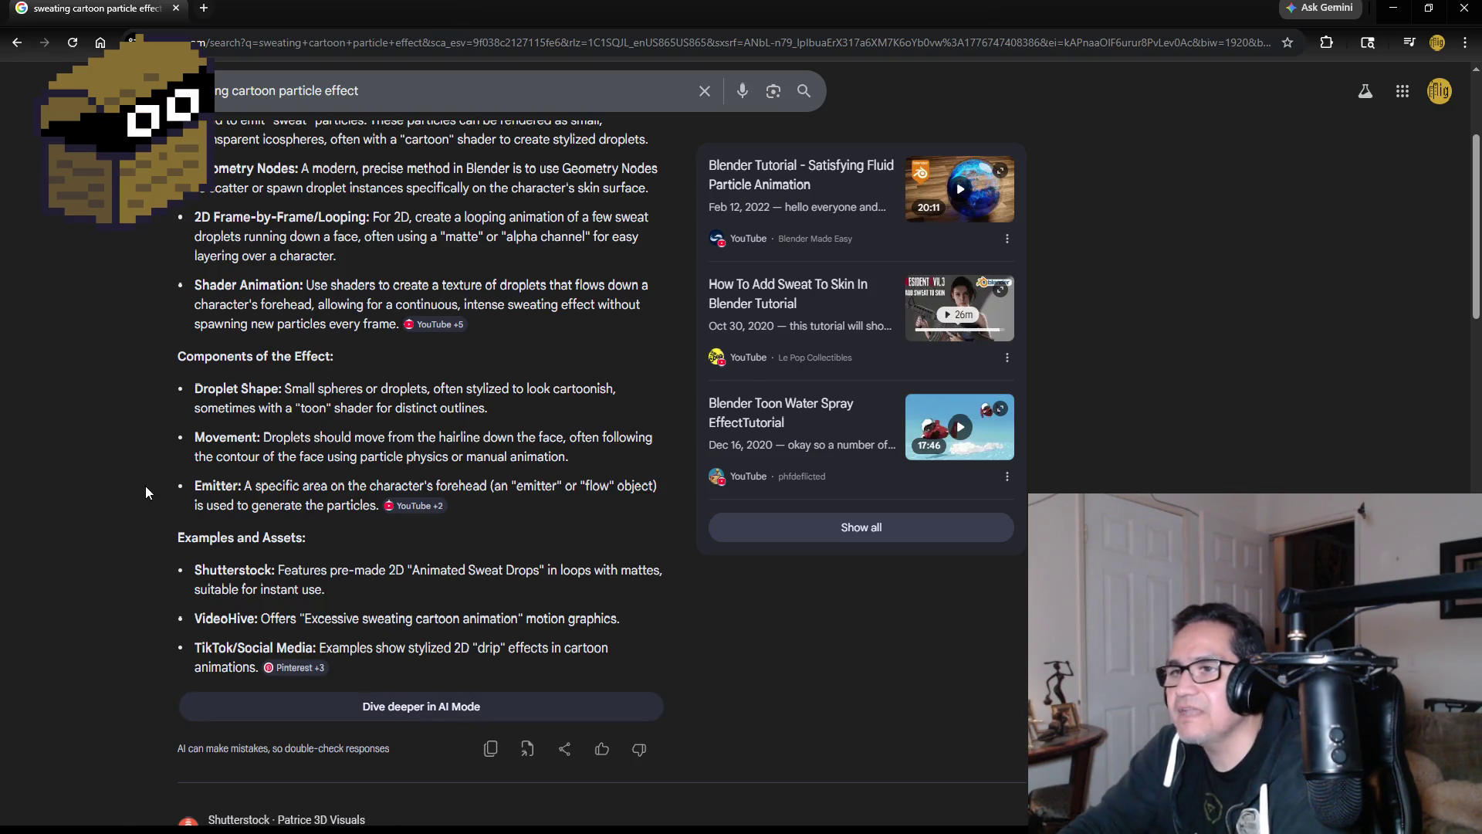
{"action": "scroll", "coordinate": [156, 486], "scroll_direction": "down", "scroll_amount": 1}
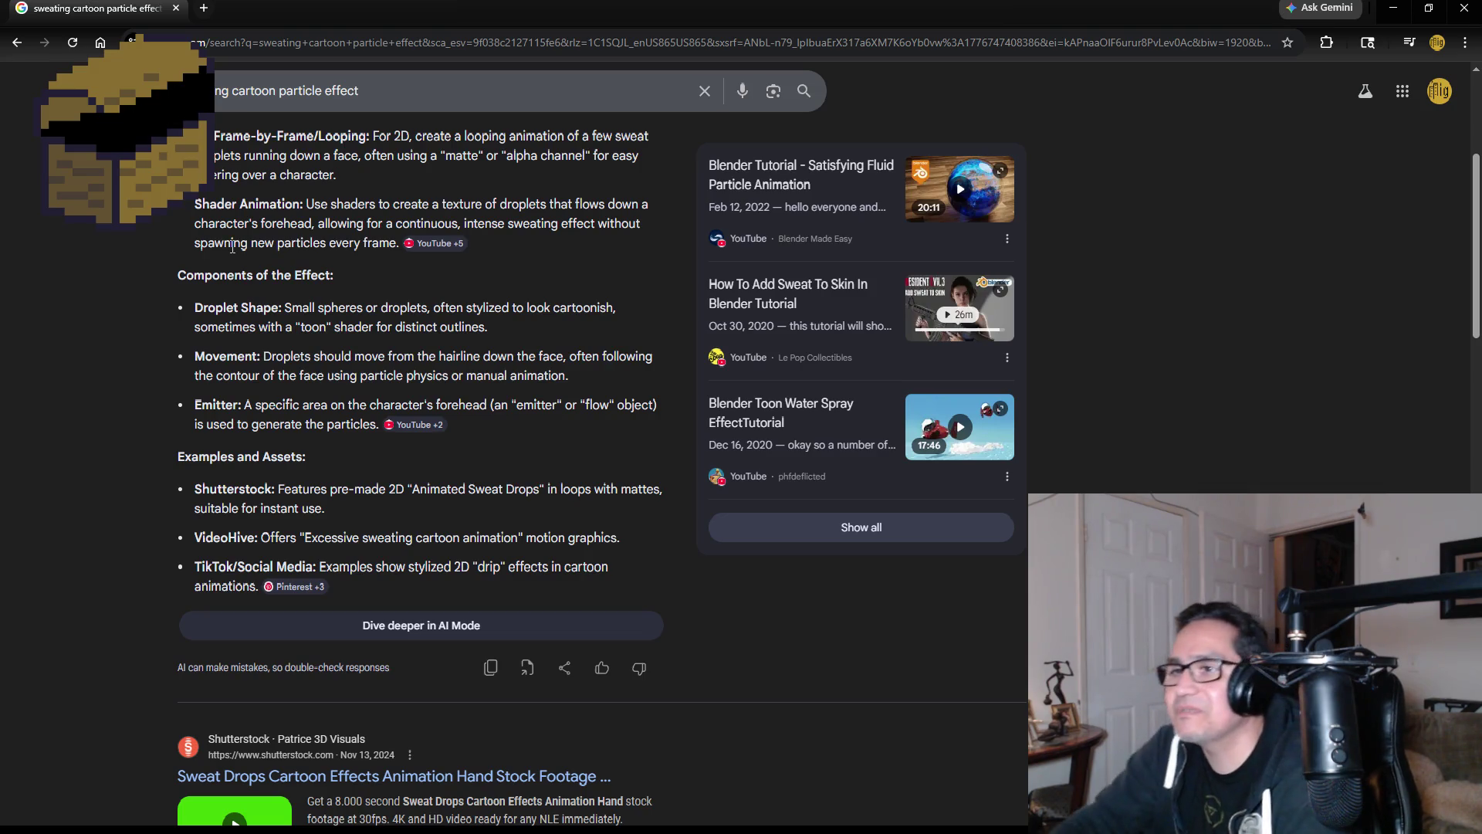
{"action": "scroll", "coordinate": [143, 496], "scroll_direction": "down", "scroll_amount": 3}
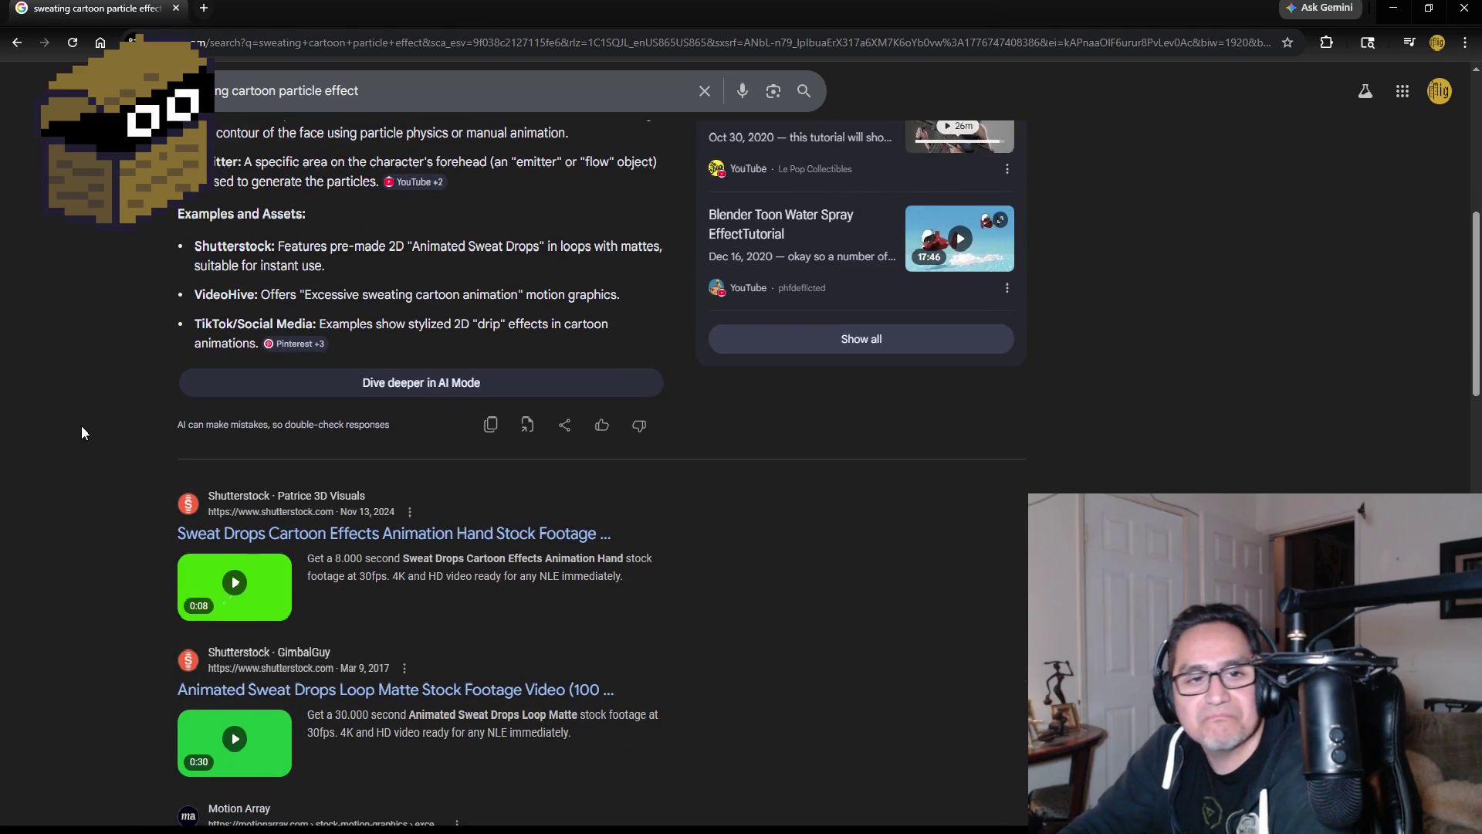
{"action": "scroll", "coordinate": [78, 417], "scroll_direction": "up", "scroll_amount": 2}
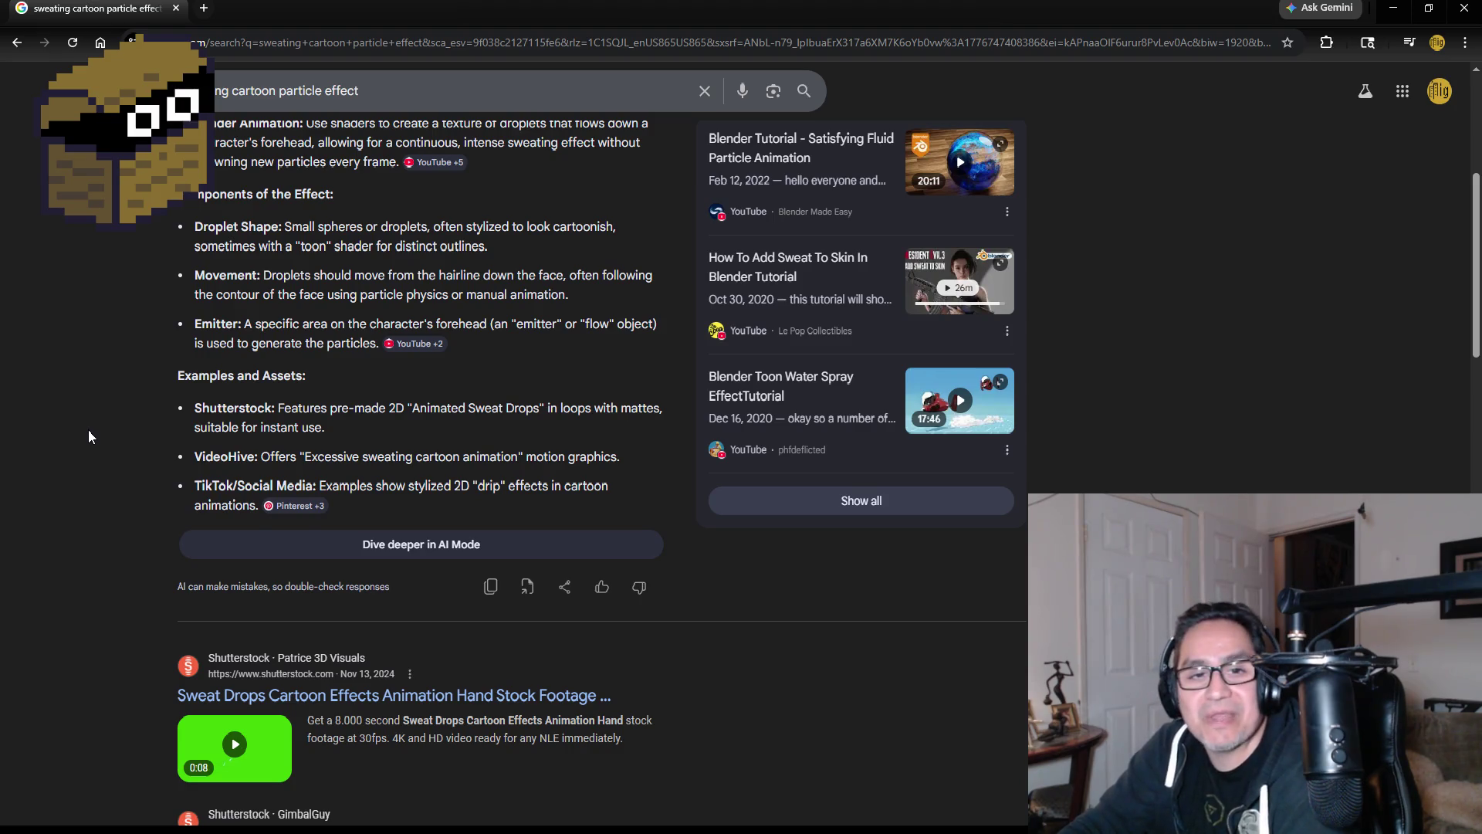
{"action": "scroll", "coordinate": [88, 431], "scroll_direction": "down", "scroll_amount": 6}
{"action": "scroll", "coordinate": [91, 431], "scroll_direction": "up", "scroll_amount": 4}
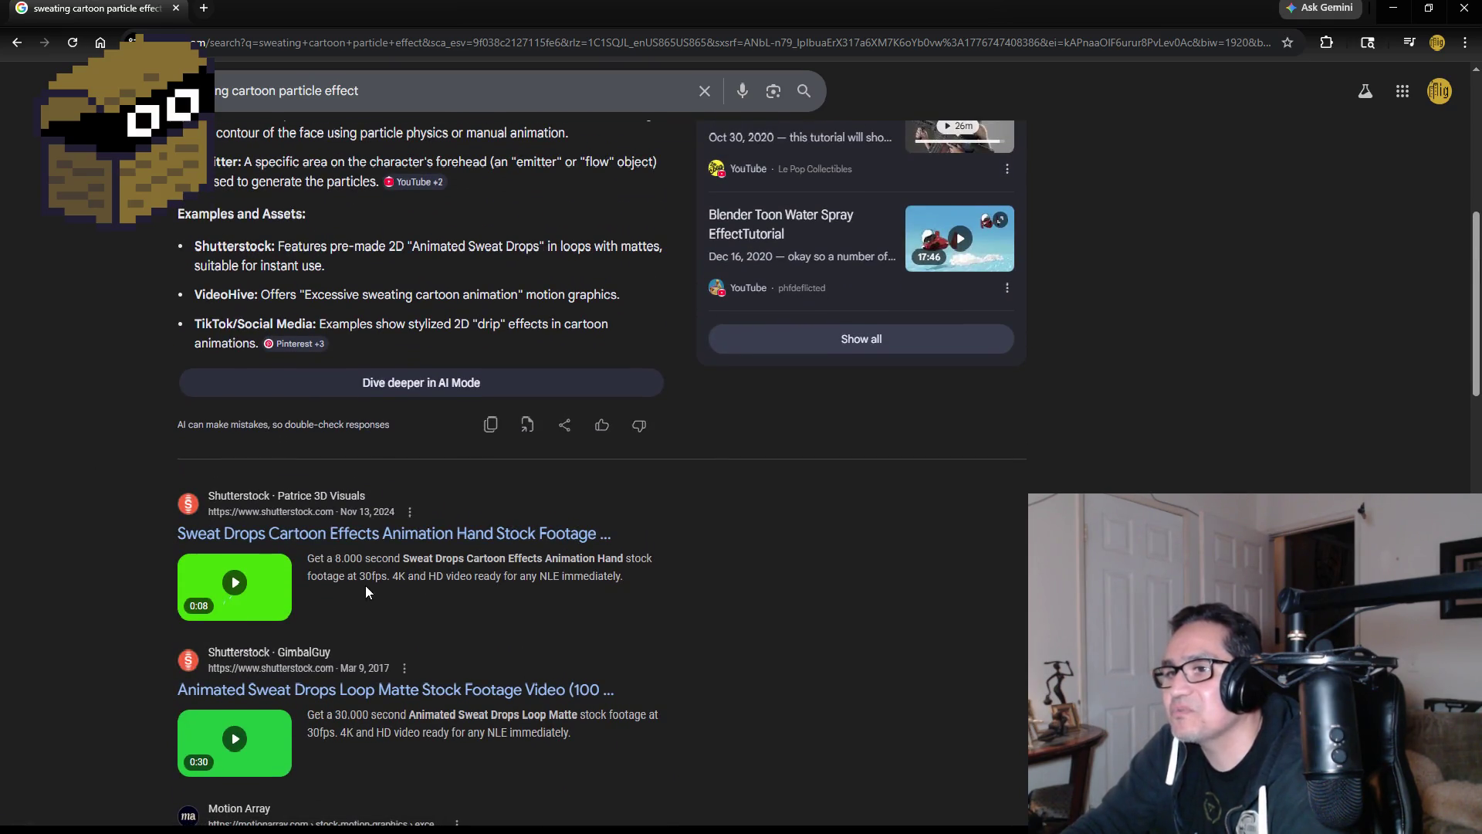
- Preview the Shutterstock Sweat Drops clip, then close the browser to return to Unity
{"action": "left_click", "coordinate": [409, 533]}
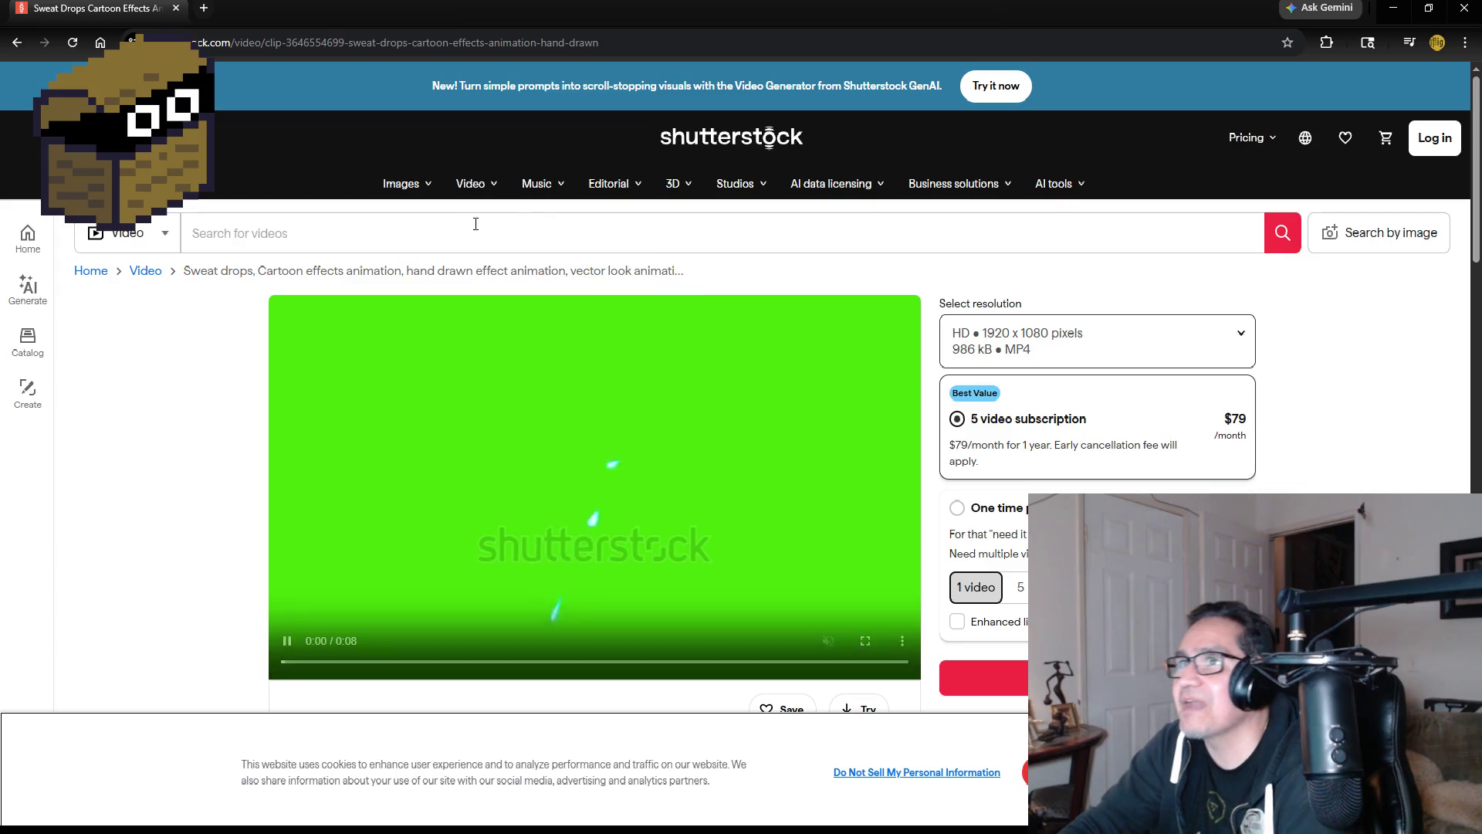
{"action": "left_click", "coordinate": [1463, 9]}
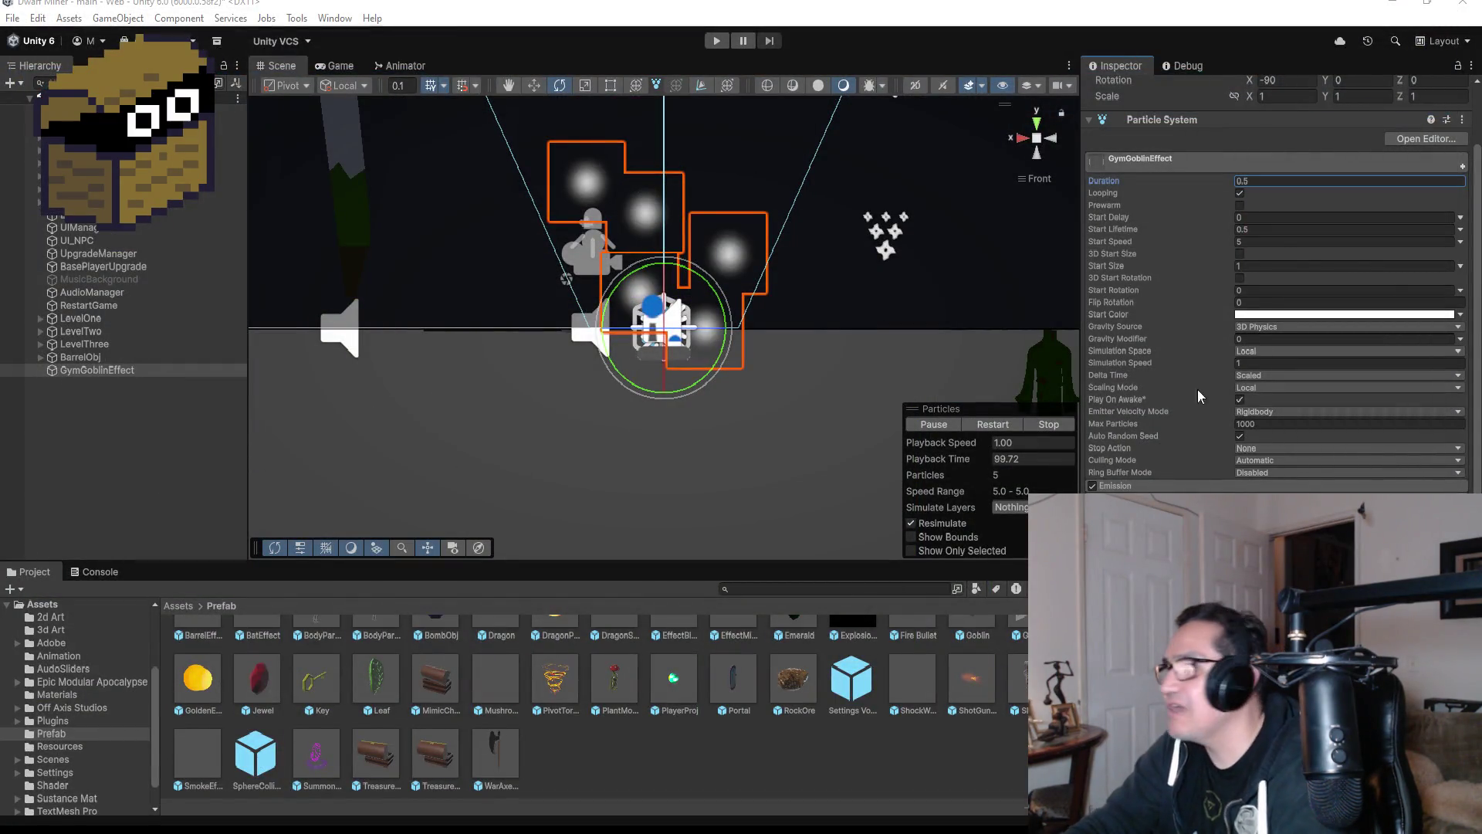
{"action": "scroll", "coordinate": [1272, 386], "scroll_direction": "up", "scroll_amount": 3}
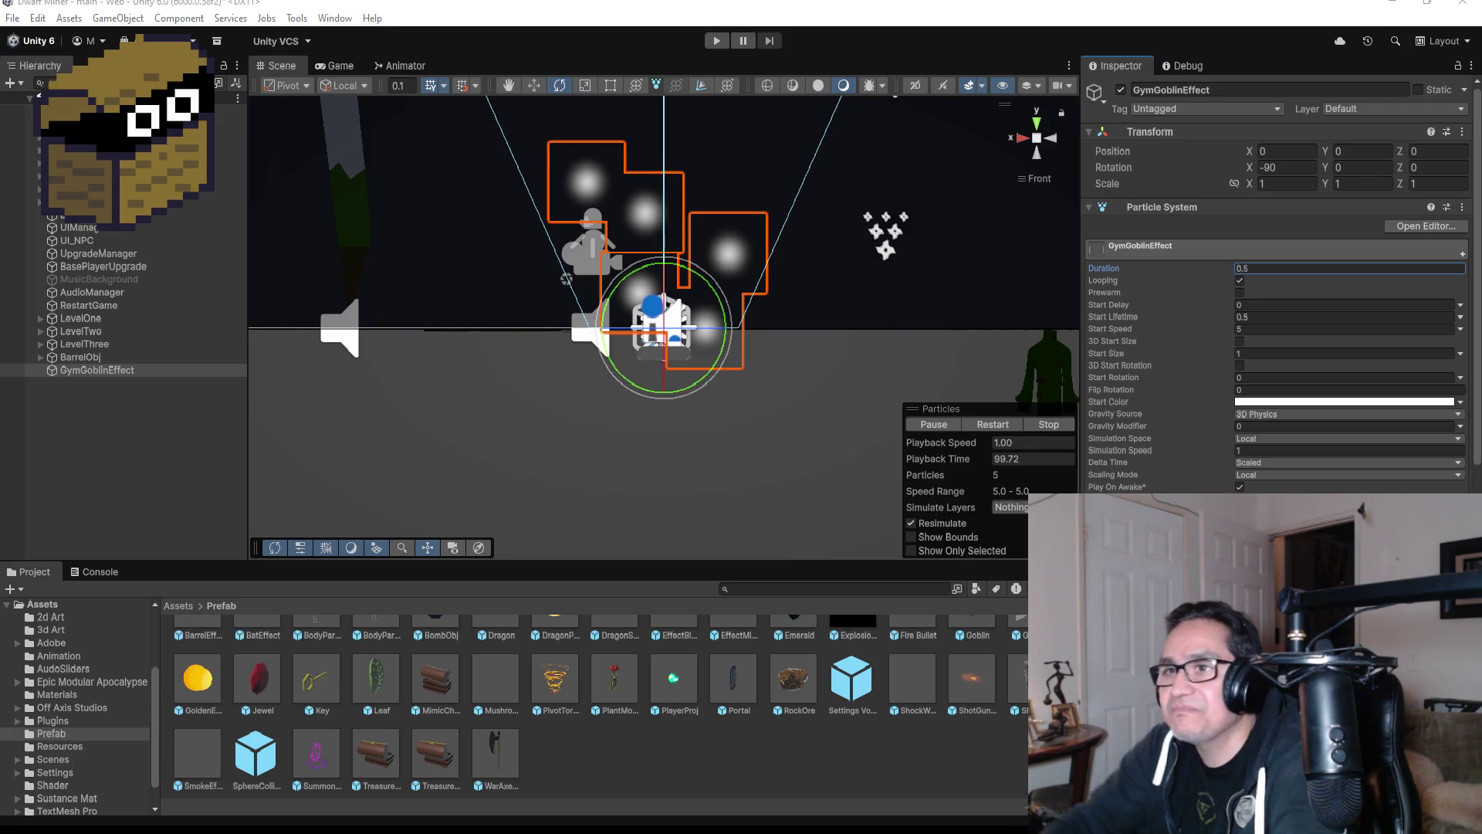
- Reselect GymGoblinEffect in the Hierarchy and scroll through its Particle System settings
{"action": "left_click", "coordinate": [94, 423]}
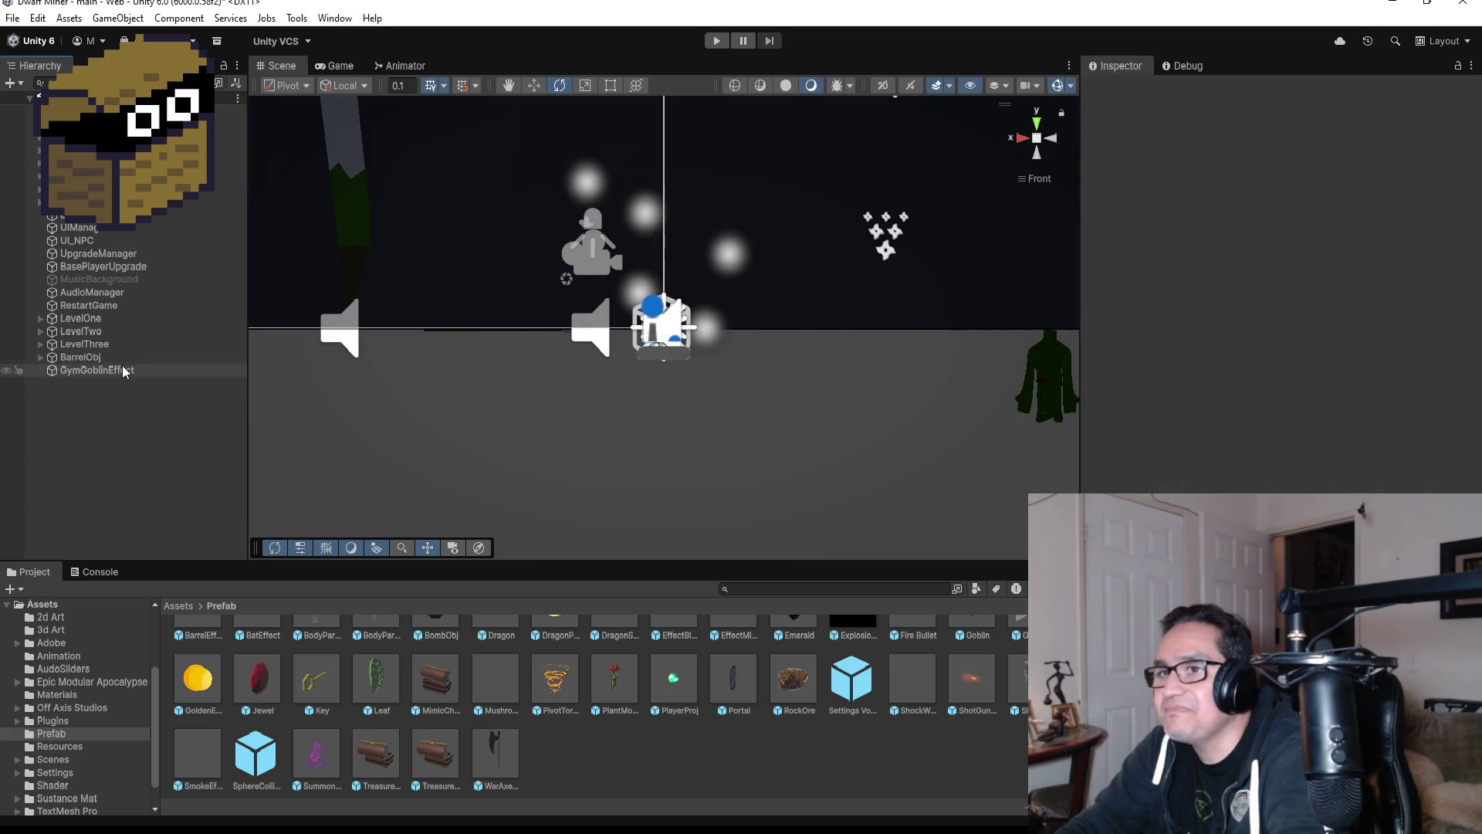
{"action": "left_click", "coordinate": [96, 369]}
{"action": "scroll", "coordinate": [1246, 490], "scroll_direction": "down", "scroll_amount": 5}
{"action": "scroll", "coordinate": [1244, 483], "scroll_direction": "down", "scroll_amount": 5}
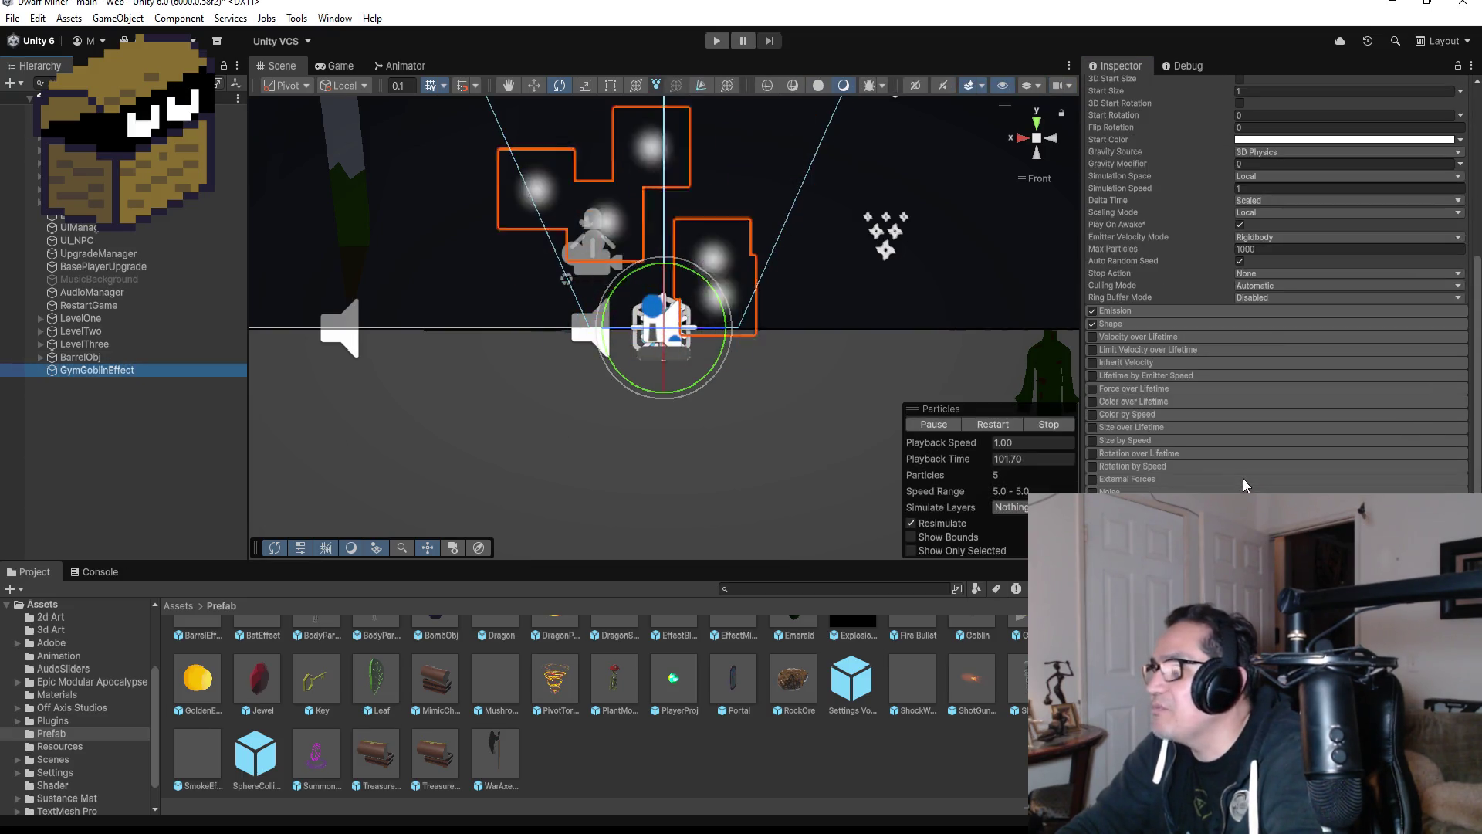
{"action": "scroll", "coordinate": [1238, 463], "scroll_direction": "up", "scroll_amount": 5}
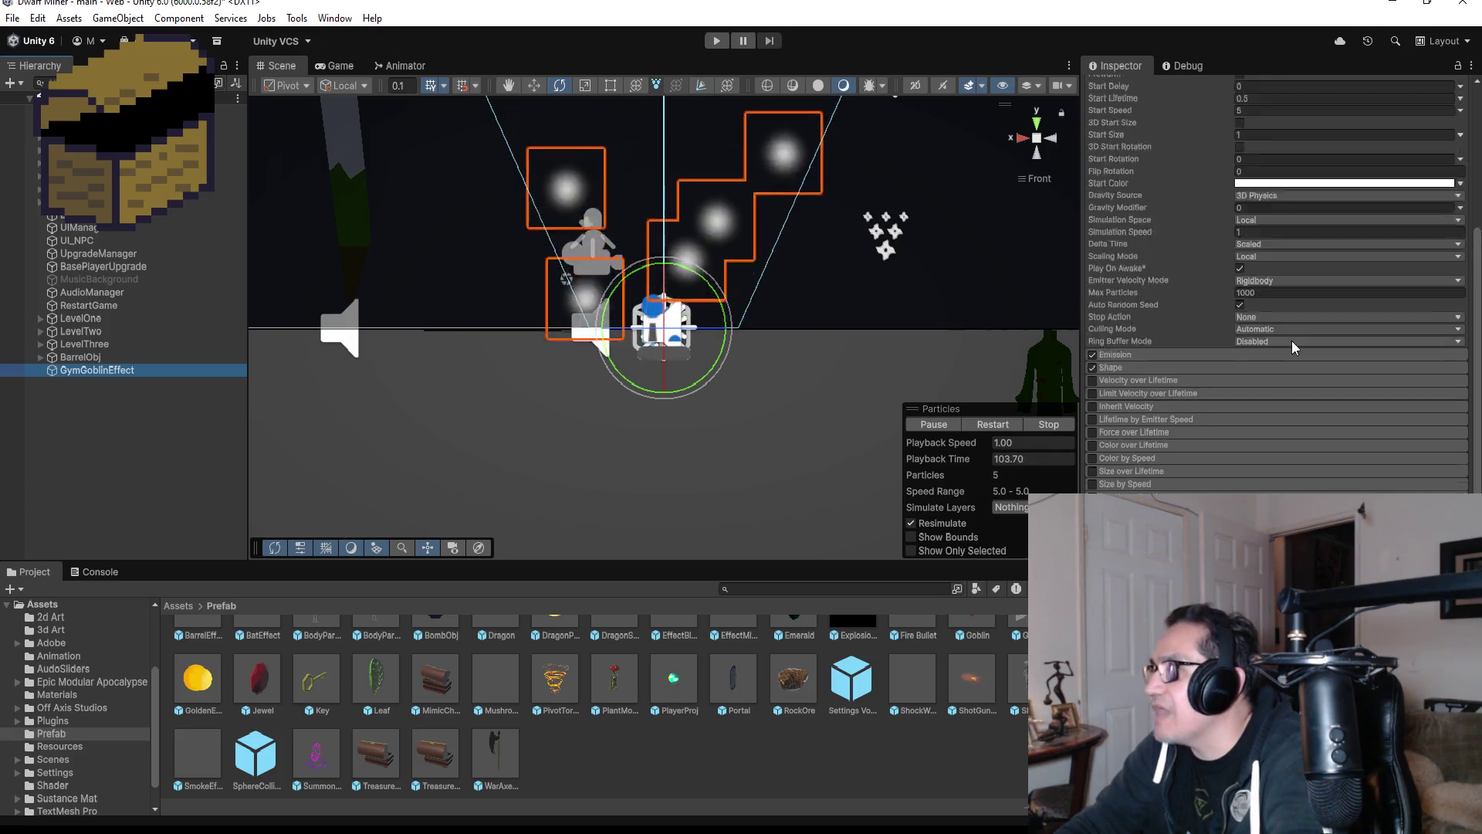
- Review the Delta Time, Simulation Space, Gravity Source, Emitter Velocity and Scaling Mode options, keeping Scaling Mode Local
{"action": "left_click", "coordinate": [1305, 331]}
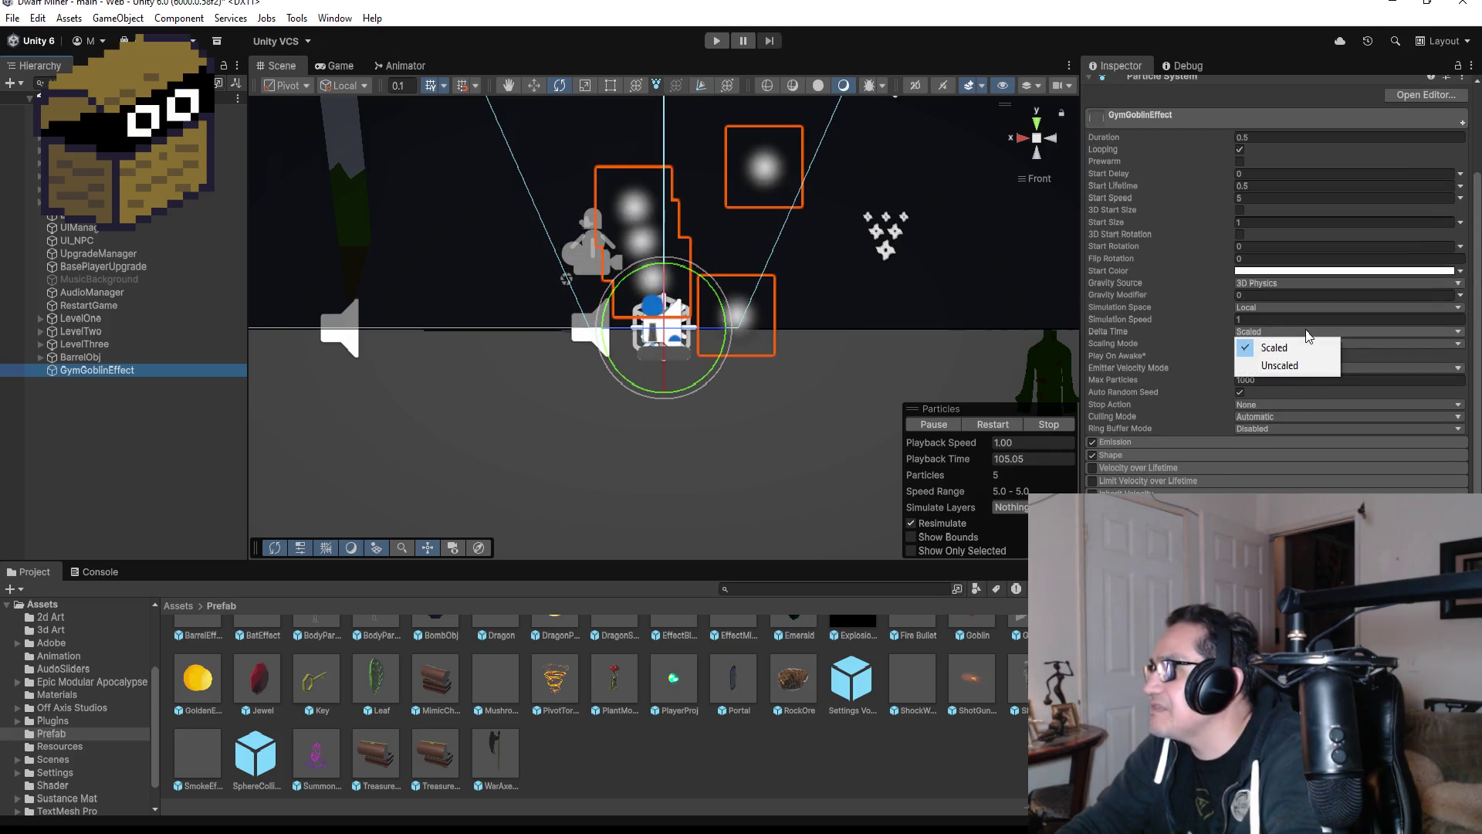
{"action": "left_click", "coordinate": [1305, 307]}
{"action": "left_click", "coordinate": [1303, 284]}
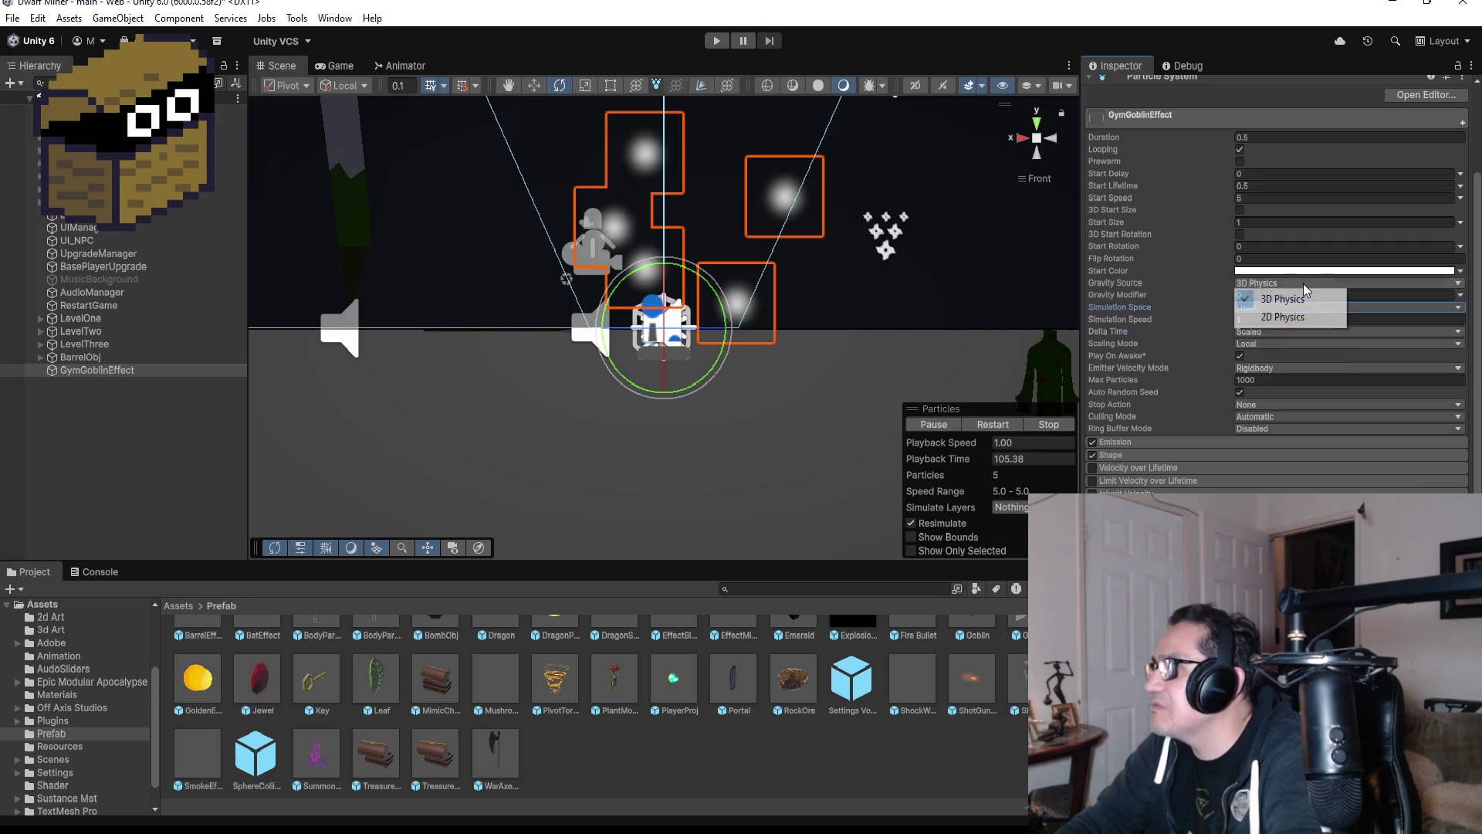
{"action": "left_click", "coordinate": [1289, 369]}
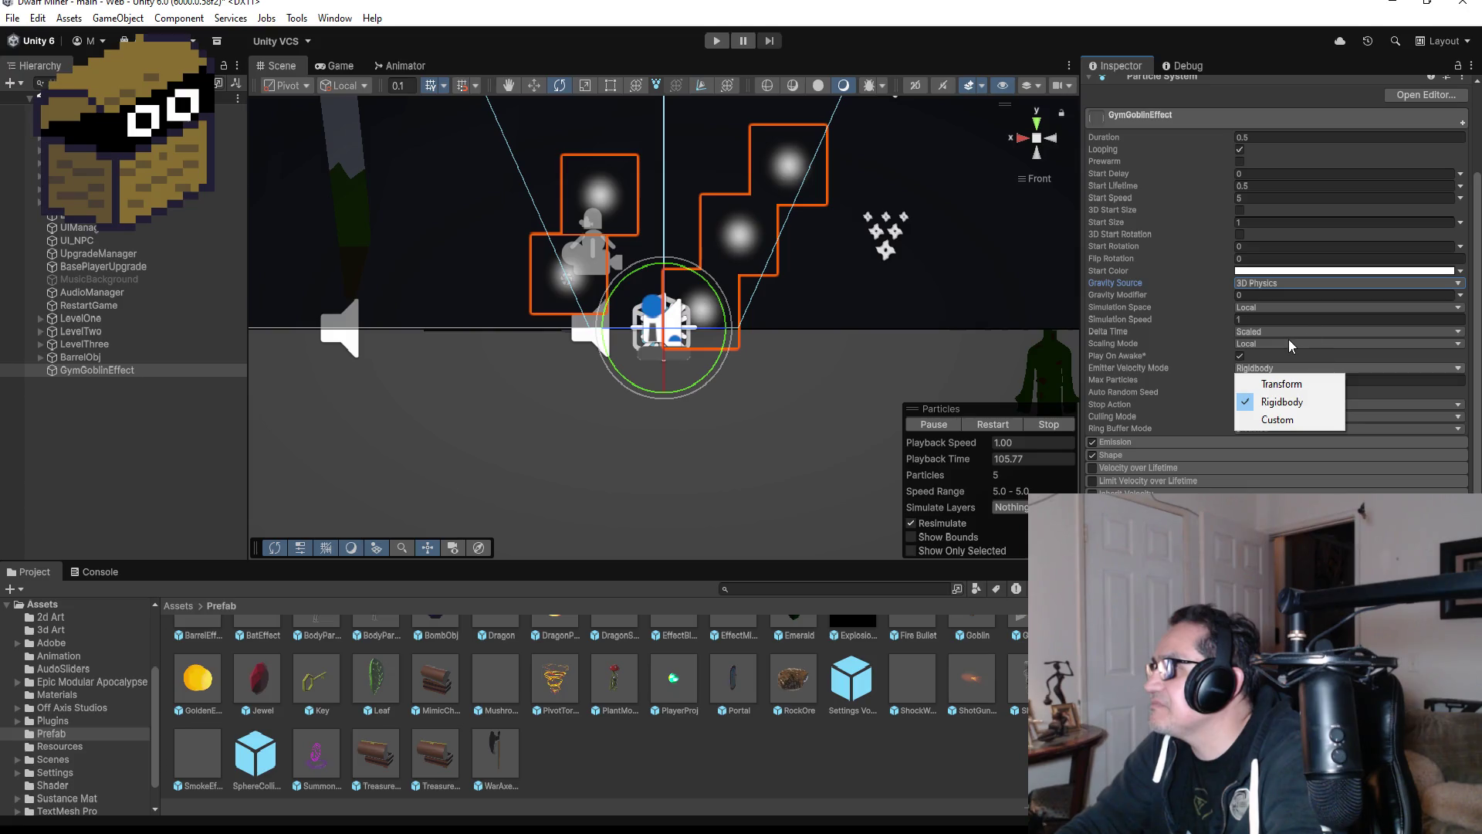
{"action": "left_click", "coordinate": [1289, 341]}
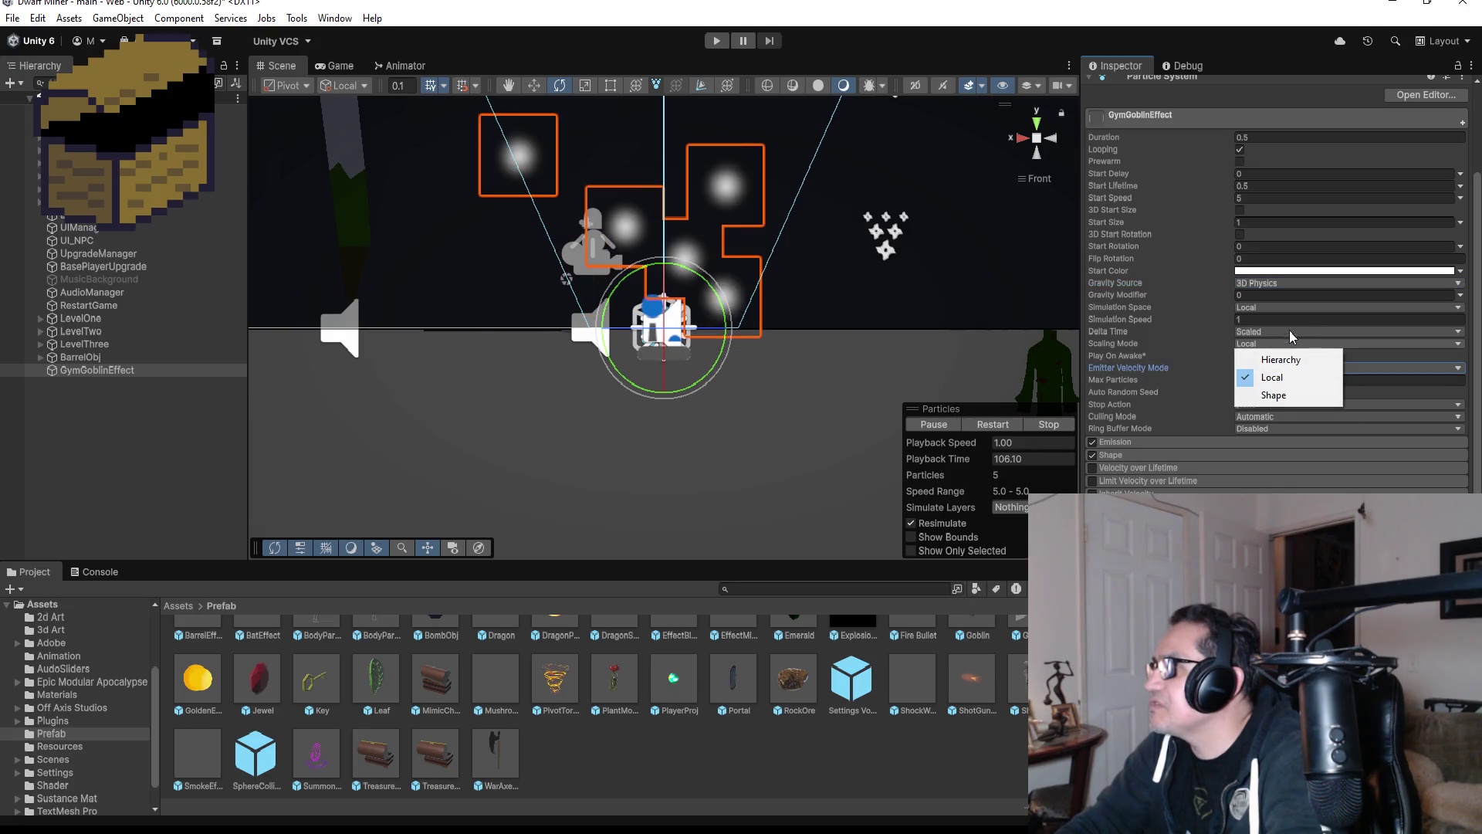
{"action": "left_click", "coordinate": [1263, 259]}
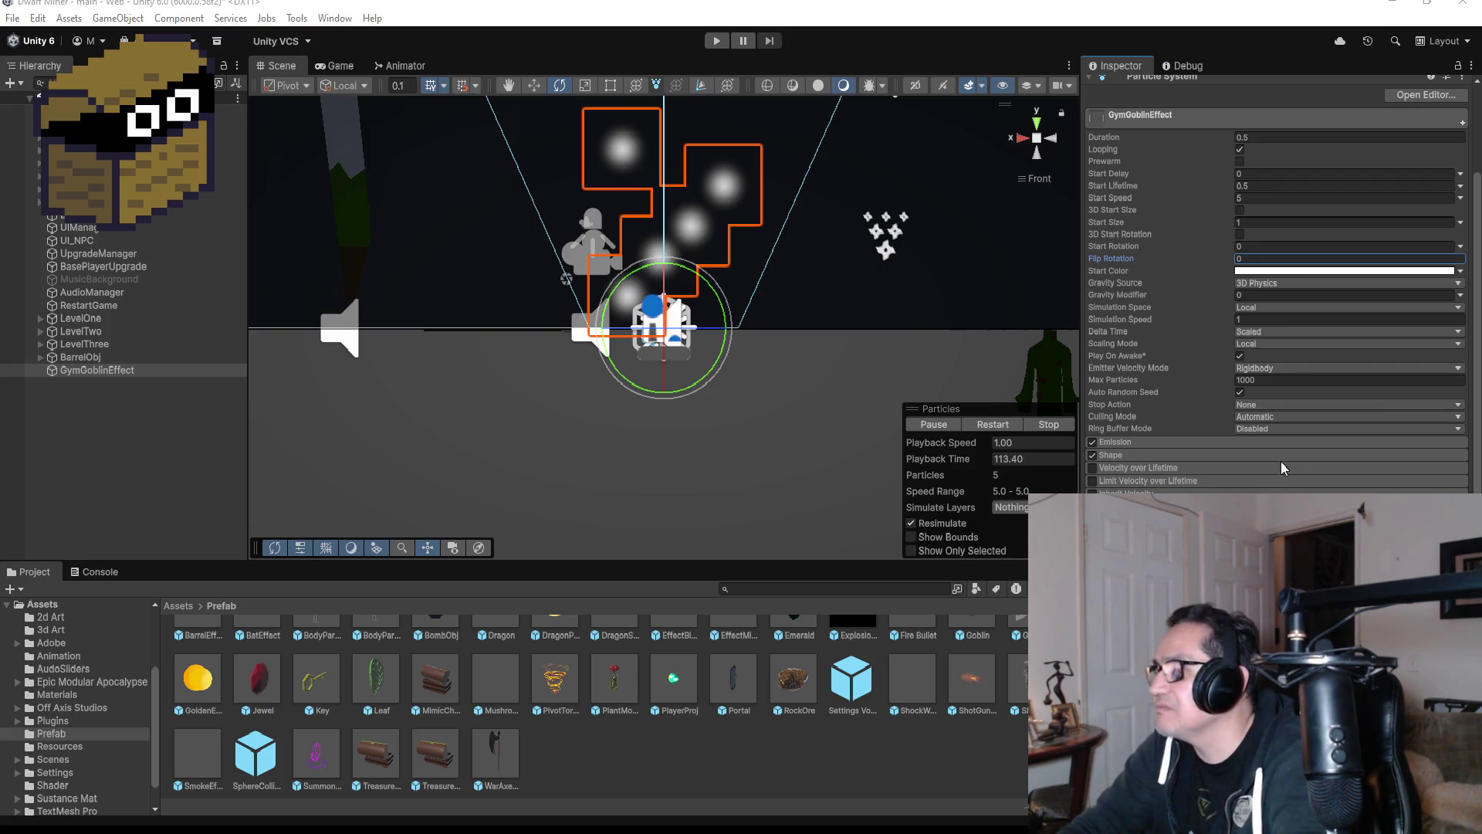
{"action": "scroll", "coordinate": [1204, 467], "scroll_direction": "down", "scroll_amount": 1}
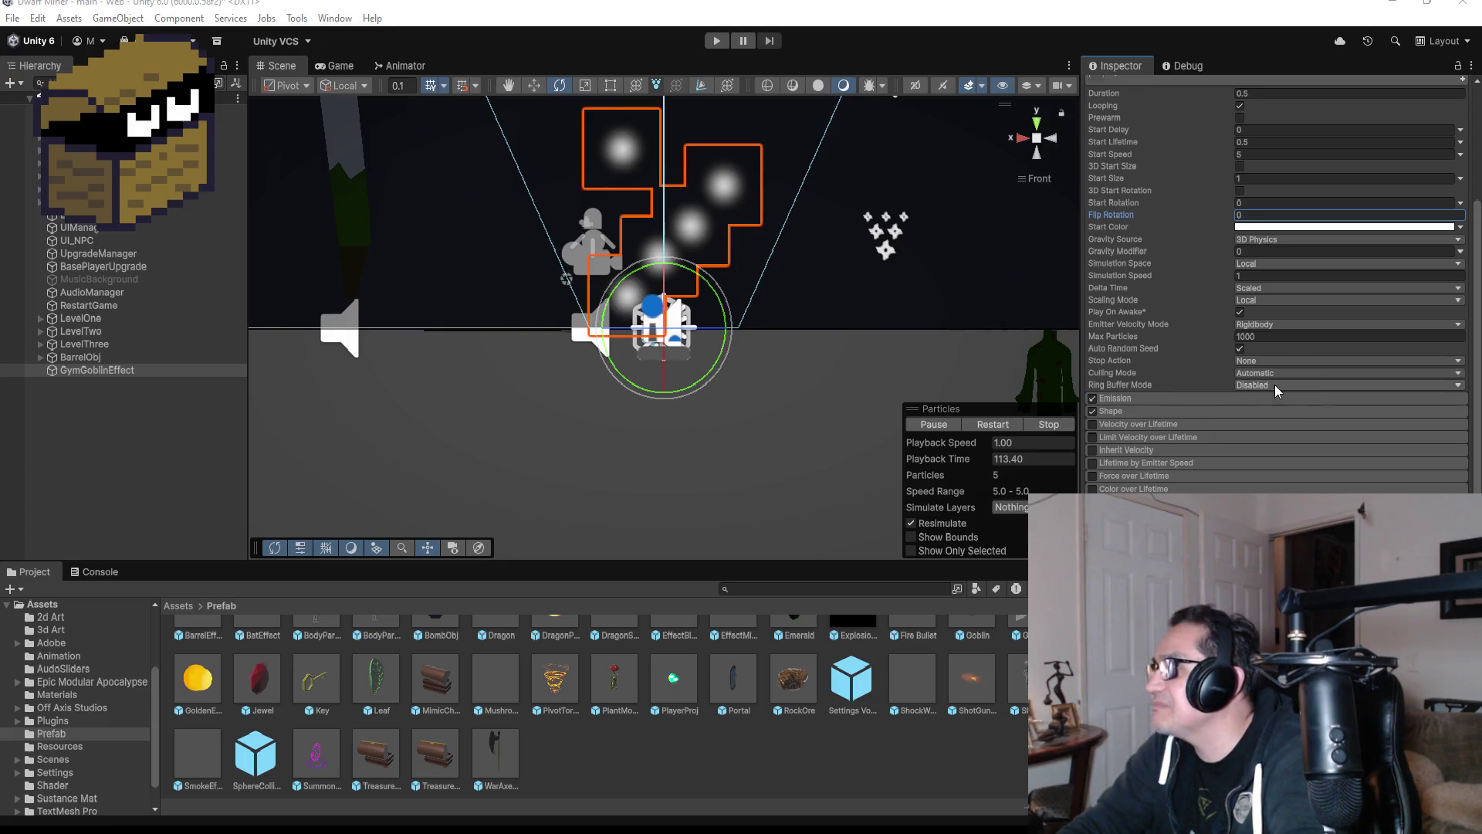
{"action": "scroll", "coordinate": [1286, 332], "scroll_direction": "up", "scroll_amount": 1}
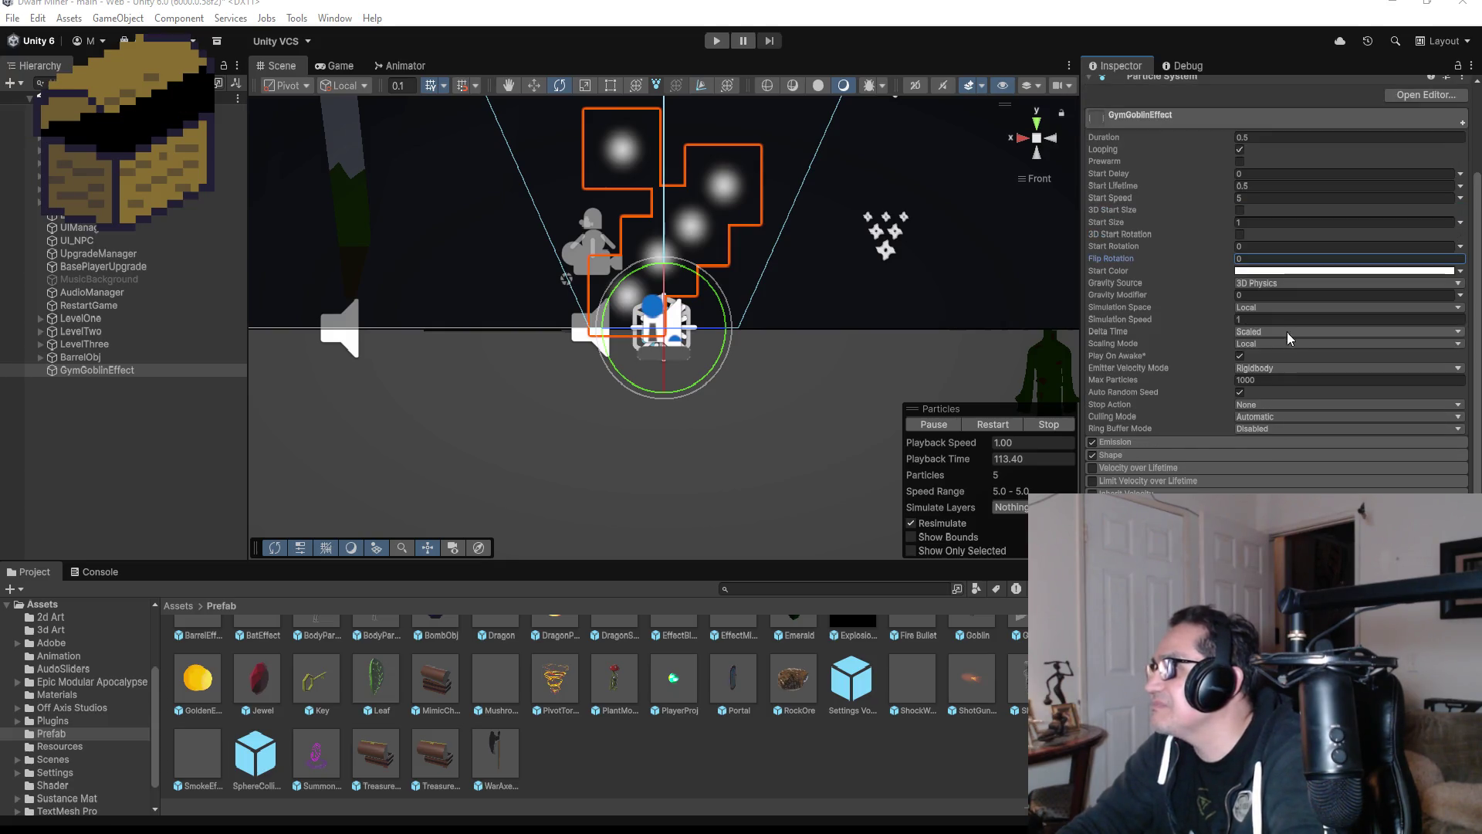
- Enter 1 as GymGoblinEffect's Gravity Modifier in the main module
{"action": "left_click", "coordinate": [1270, 295]}
{"action": "type", "text": ".5"}
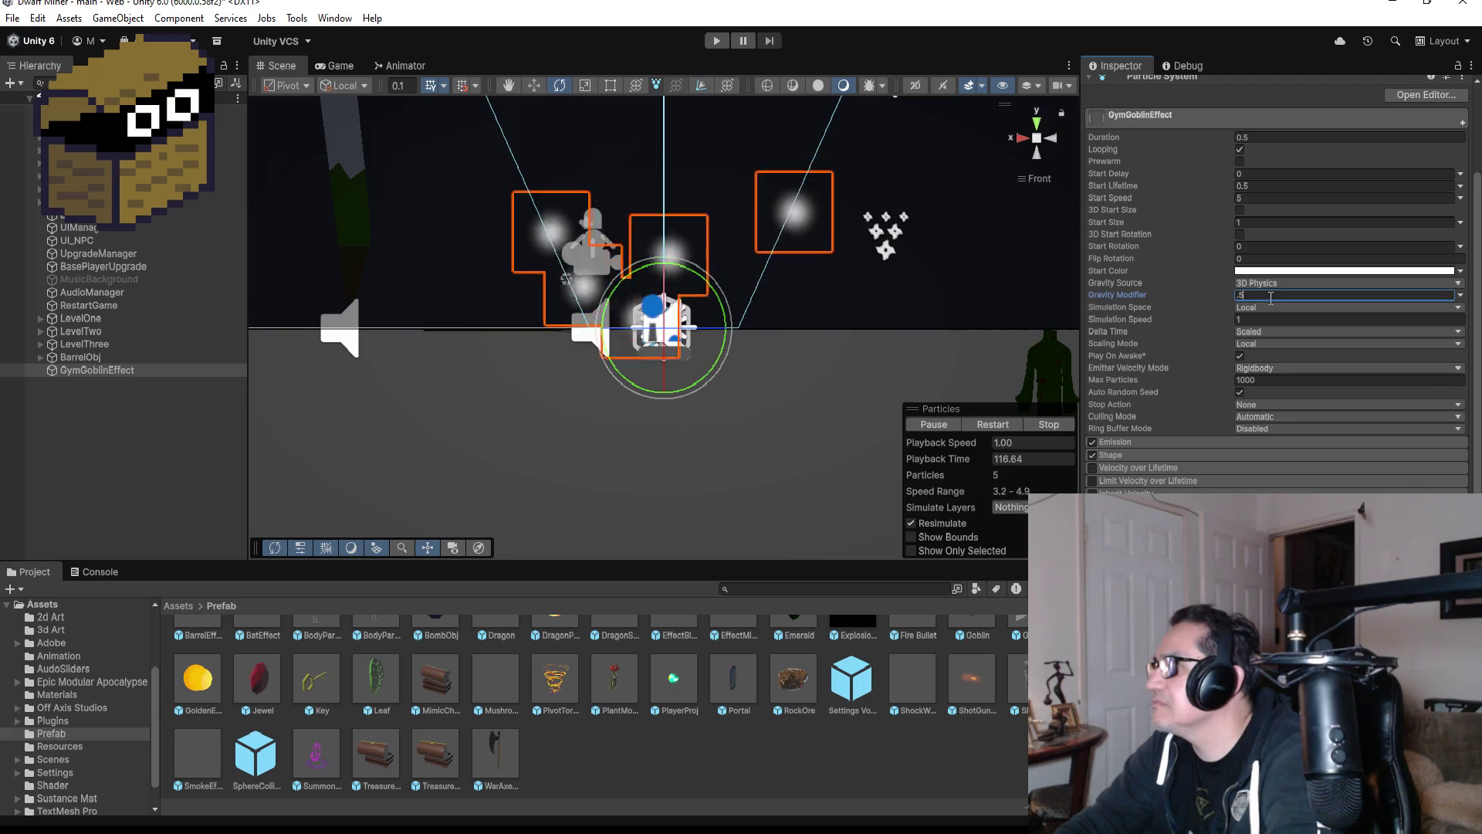
{"action": "type", "text": "1"}
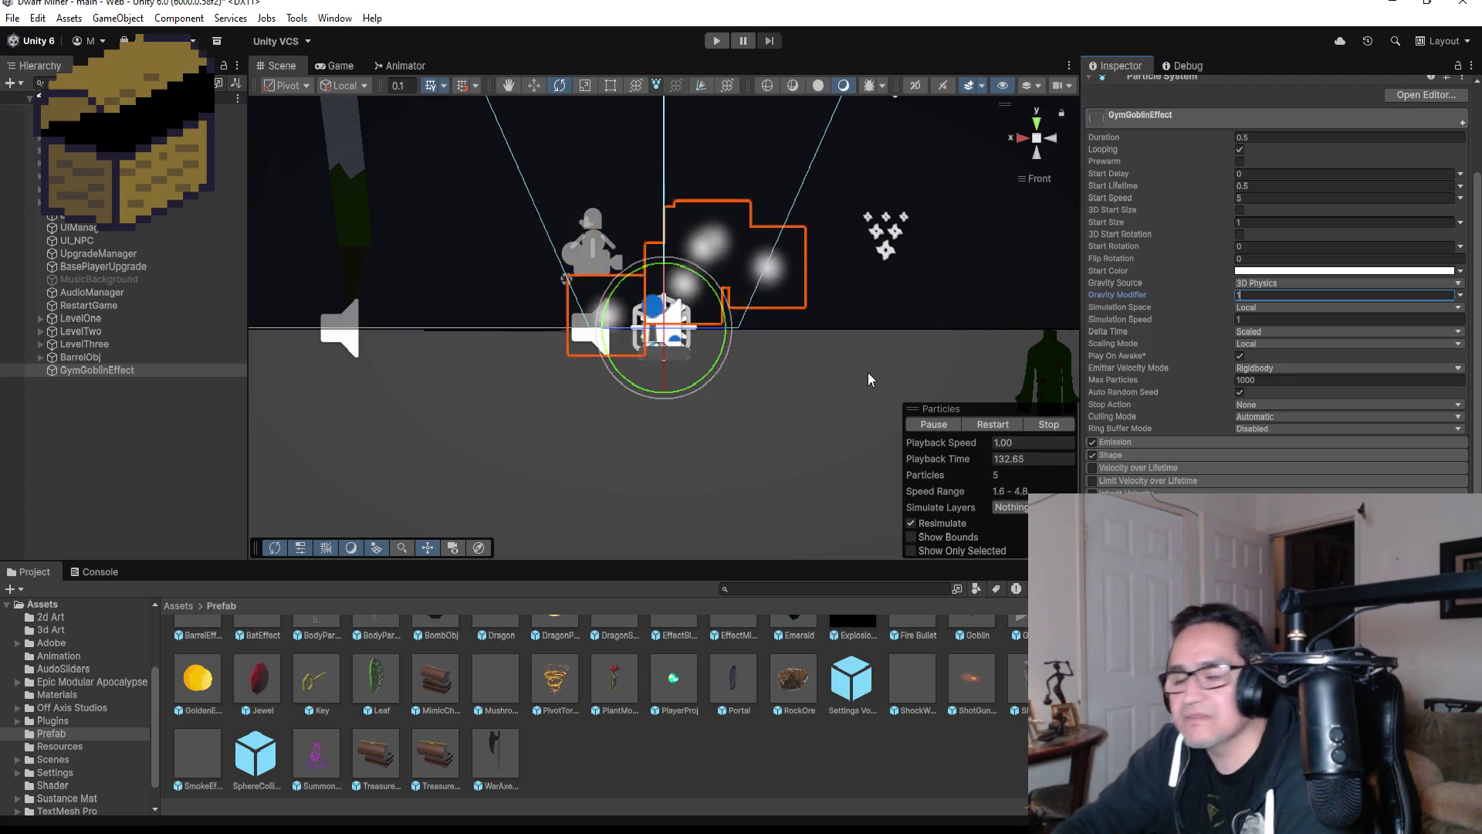
{"action": "scroll", "coordinate": [1204, 438], "scroll_direction": "down", "scroll_amount": 5}
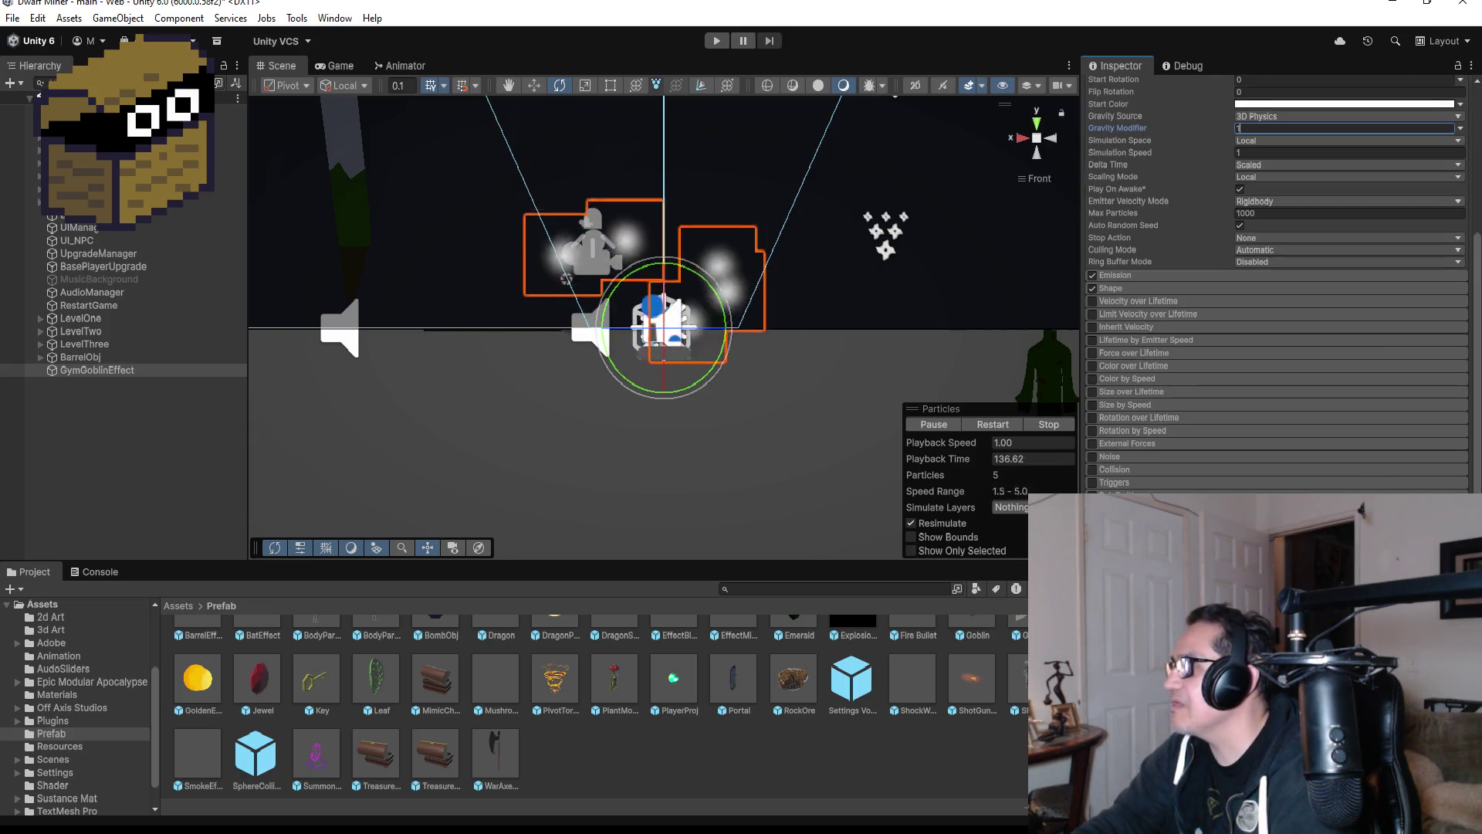
- Search 'water' in the particles' Material picker and angle the Scene view on the emitter
{"action": "left_click", "coordinate": [1459, 540]}
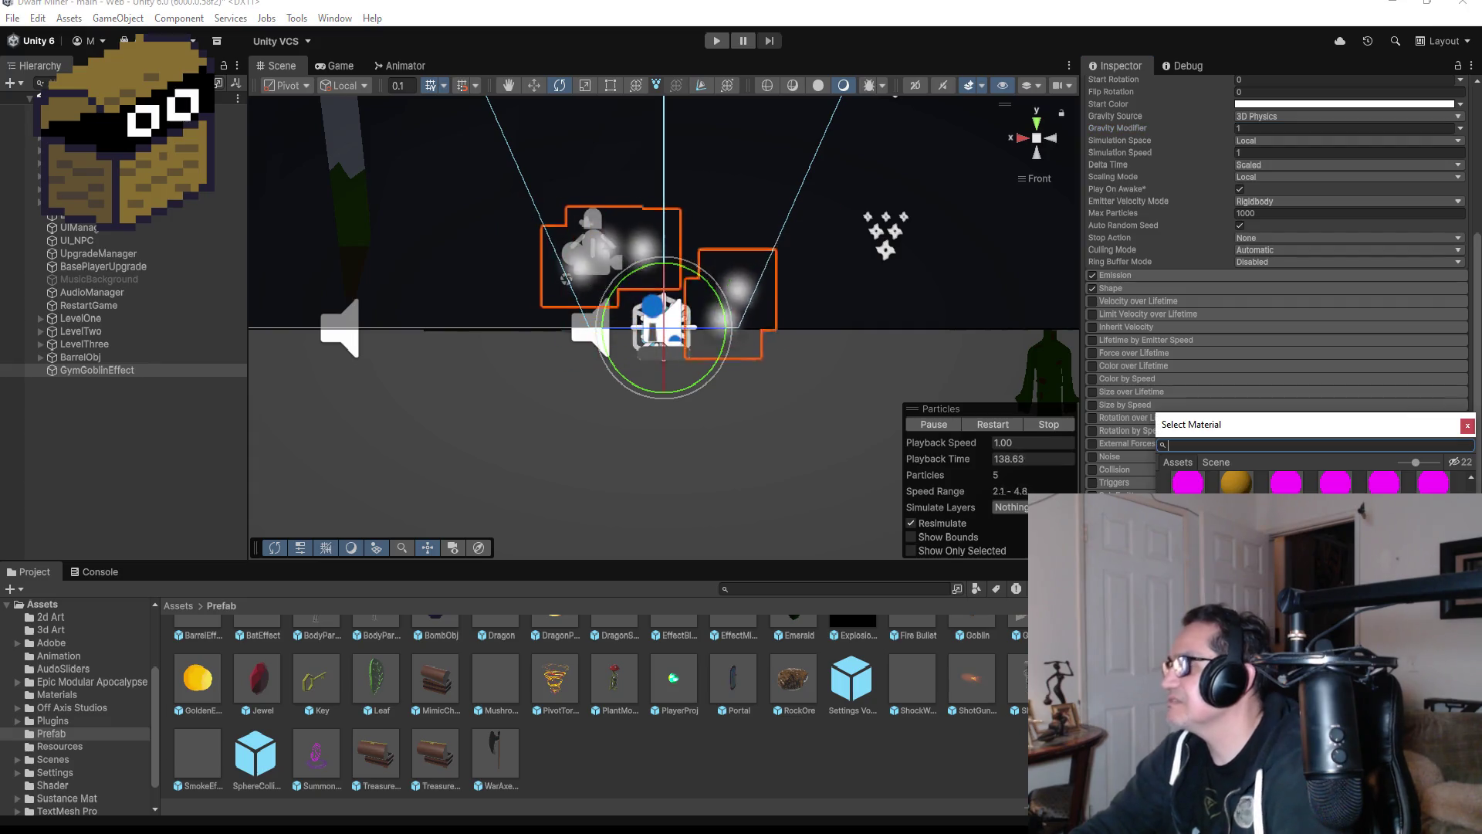
{"action": "type", "text": "water"}
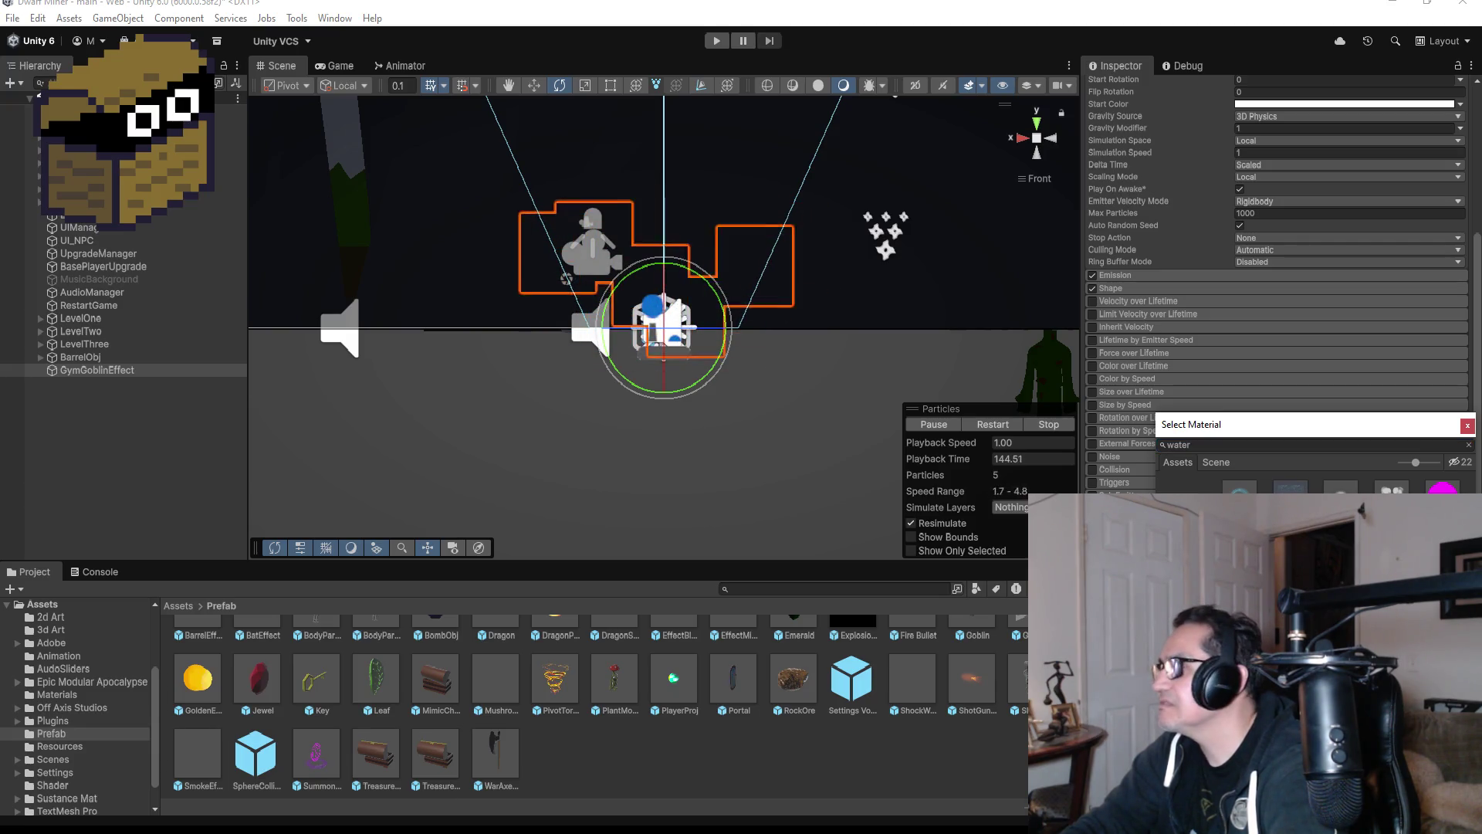
{"action": "scroll", "coordinate": [948, 242], "scroll_direction": "up", "scroll_amount": 2}
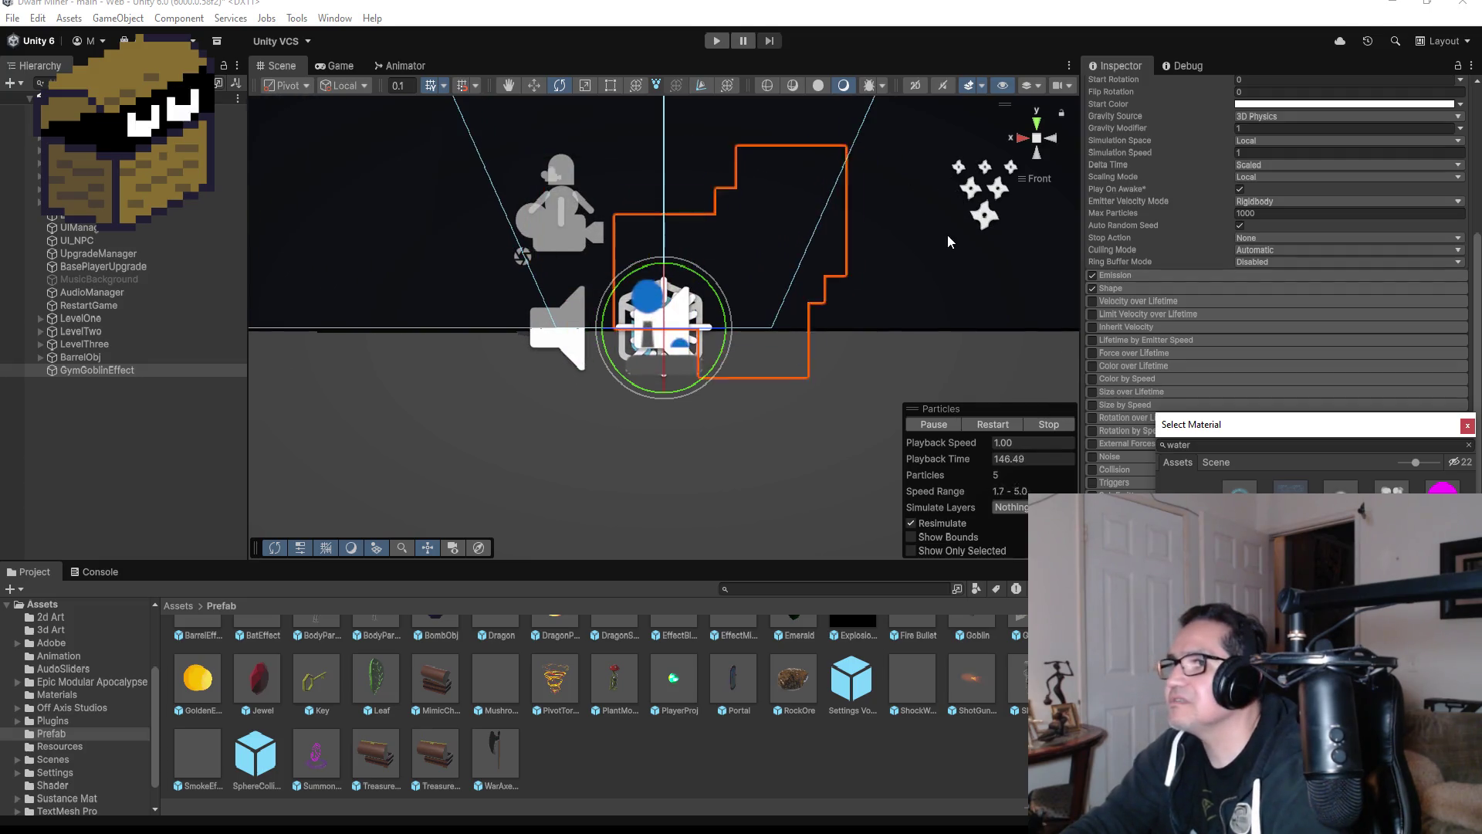
{"action": "mouse_move", "coordinate": [949, 242]}
{"action": "left_mouse_down"}
{"action": "mouse_move", "coordinate": [844, 264]}
{"action": "mouse_move", "coordinate": [864, 255]}
{"action": "mouse_move", "coordinate": [795, 321]}
{"action": "mouse_move", "coordinate": [938, 242]}
{"action": "left_mouse_up"}
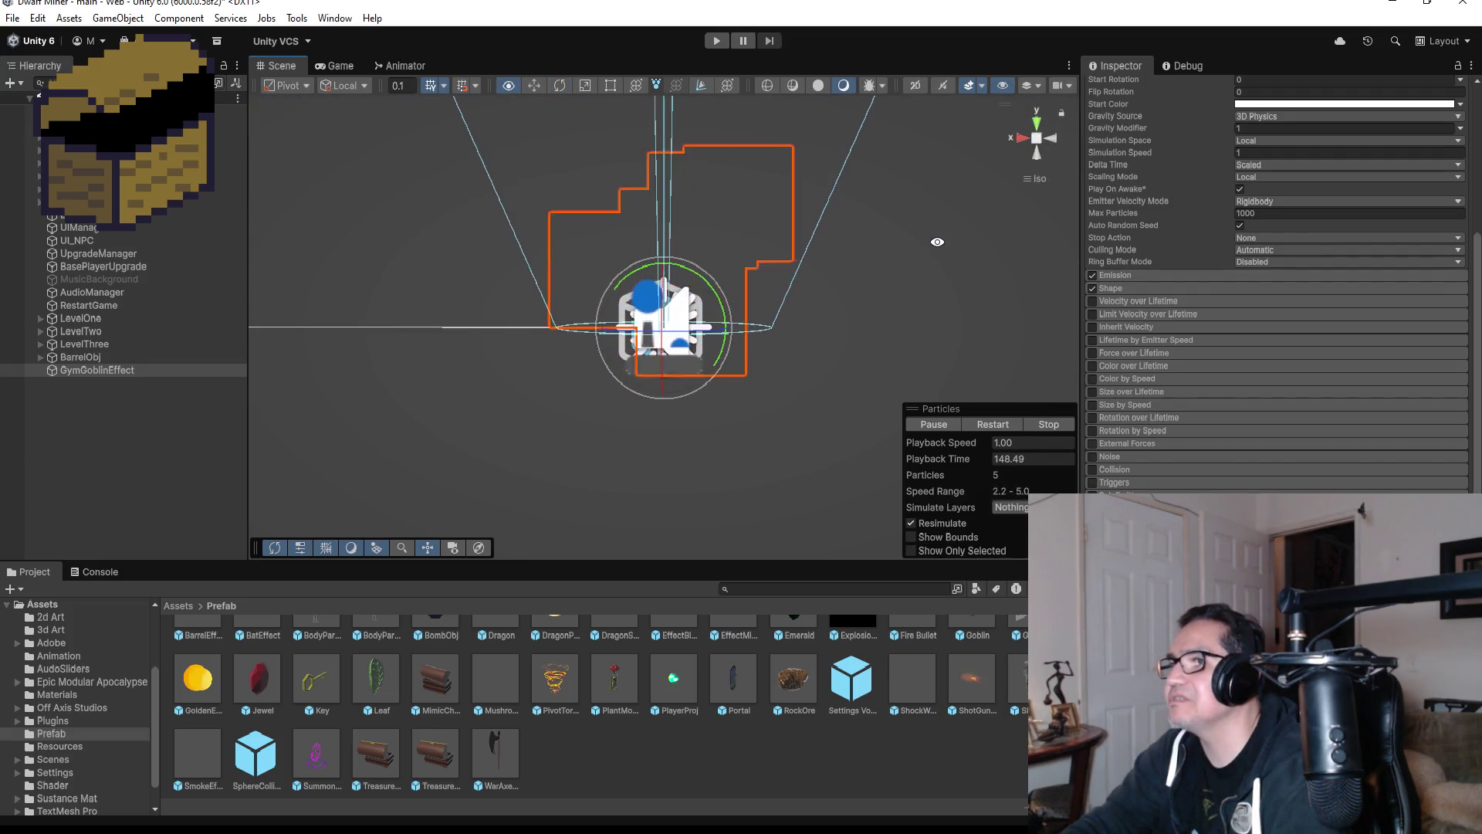
{"action": "scroll", "coordinate": [1293, 220], "scroll_direction": "up", "scroll_amount": 5}
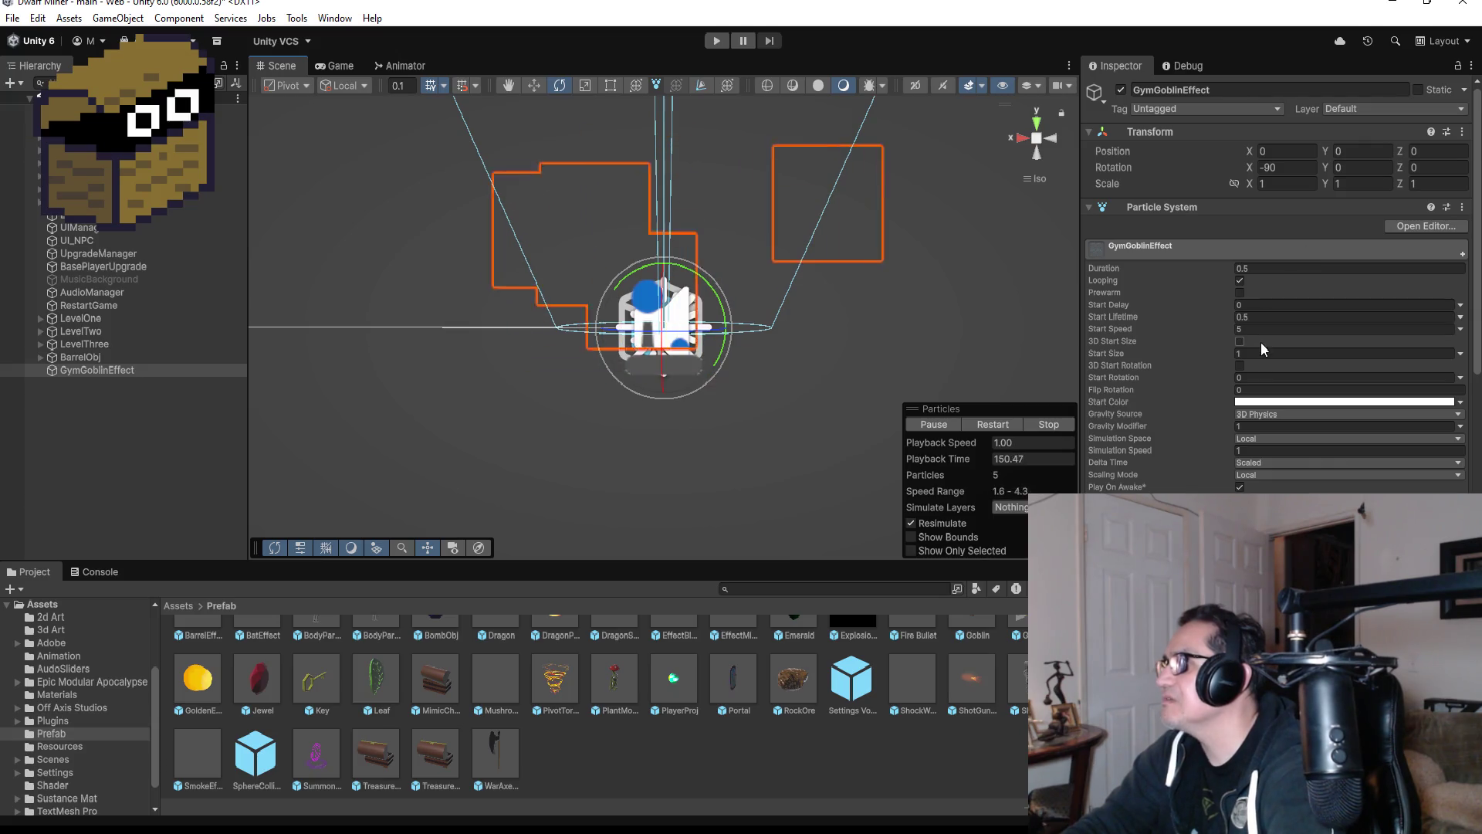
- Enter 5 for the particles' Start Size and choose a new Renderer material
{"action": "left_click", "coordinate": [1263, 353]}
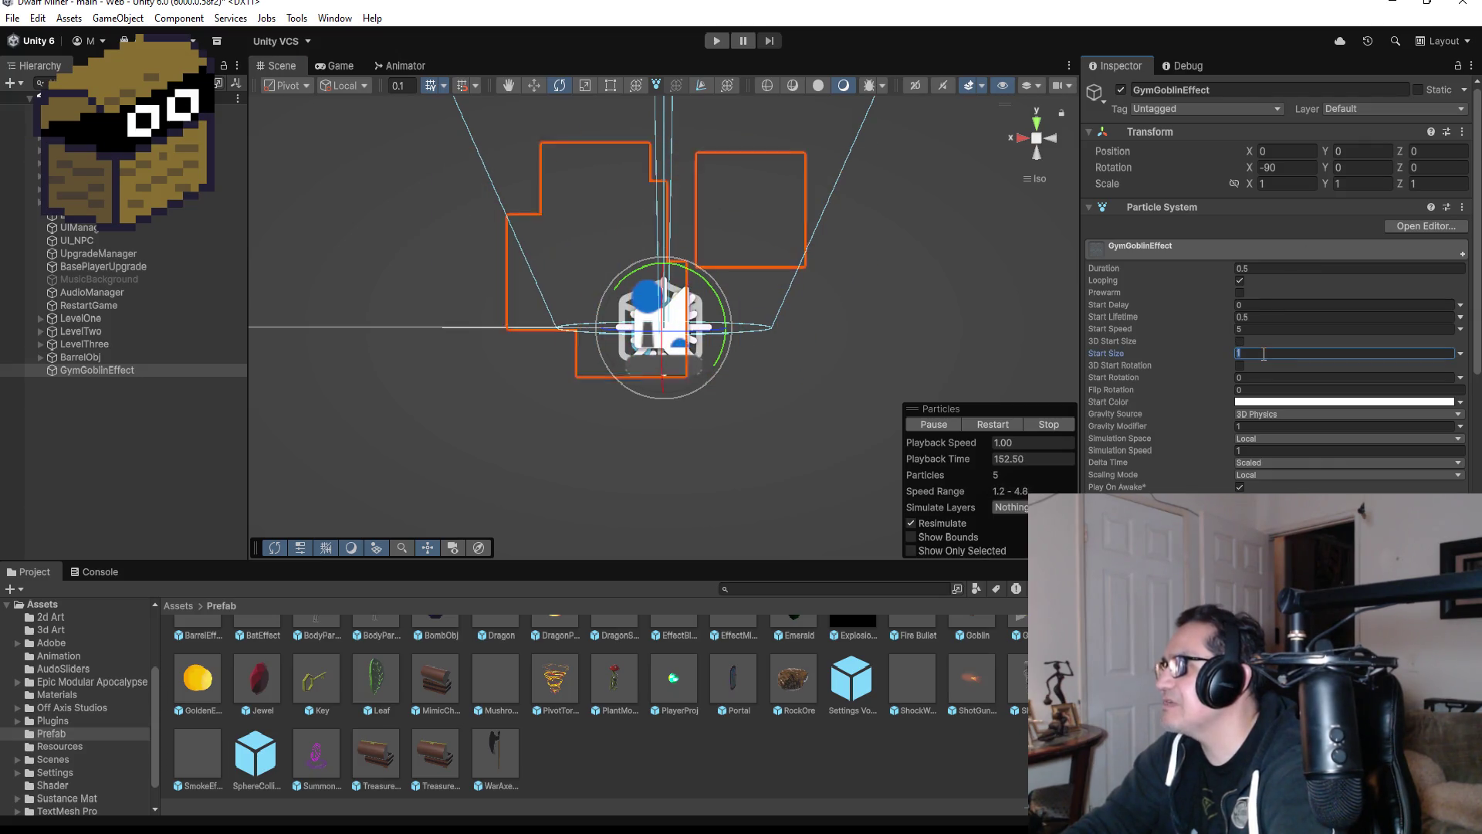
{"action": "type", "text": "5"}
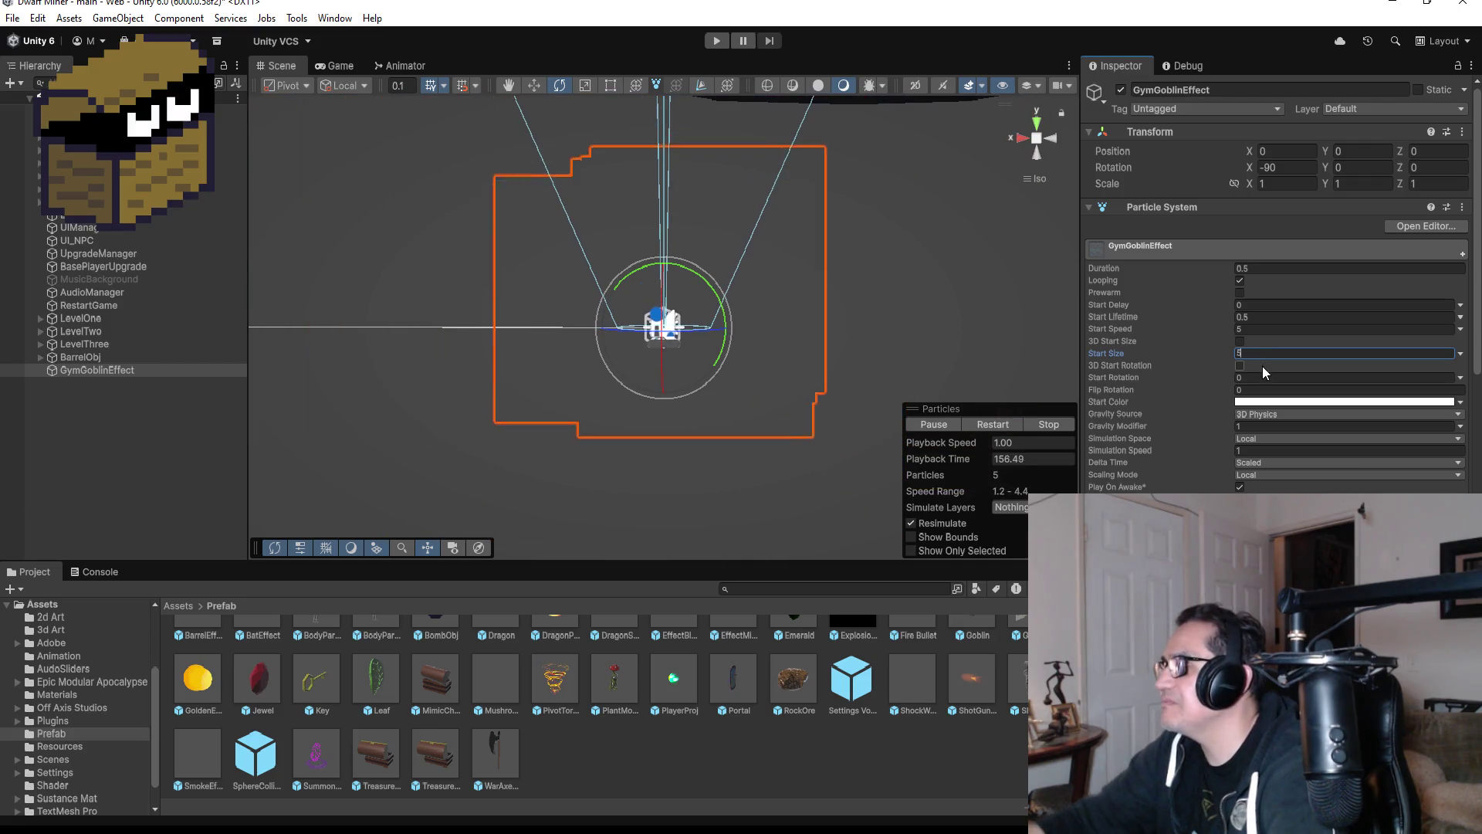
{"action": "scroll", "coordinate": [1262, 366], "scroll_direction": "down", "scroll_amount": 10}
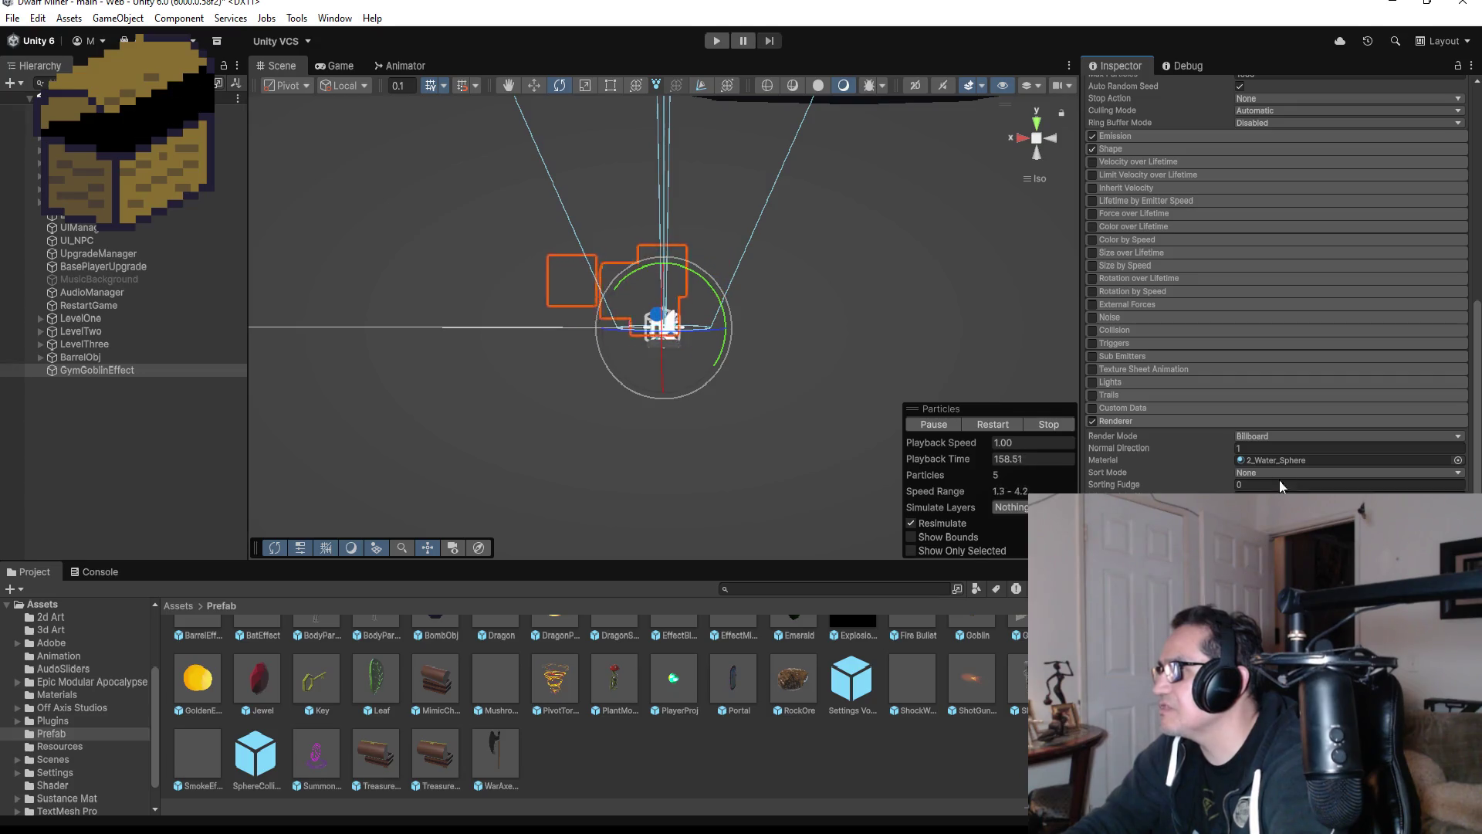
{"action": "left_click", "coordinate": [1458, 461]}
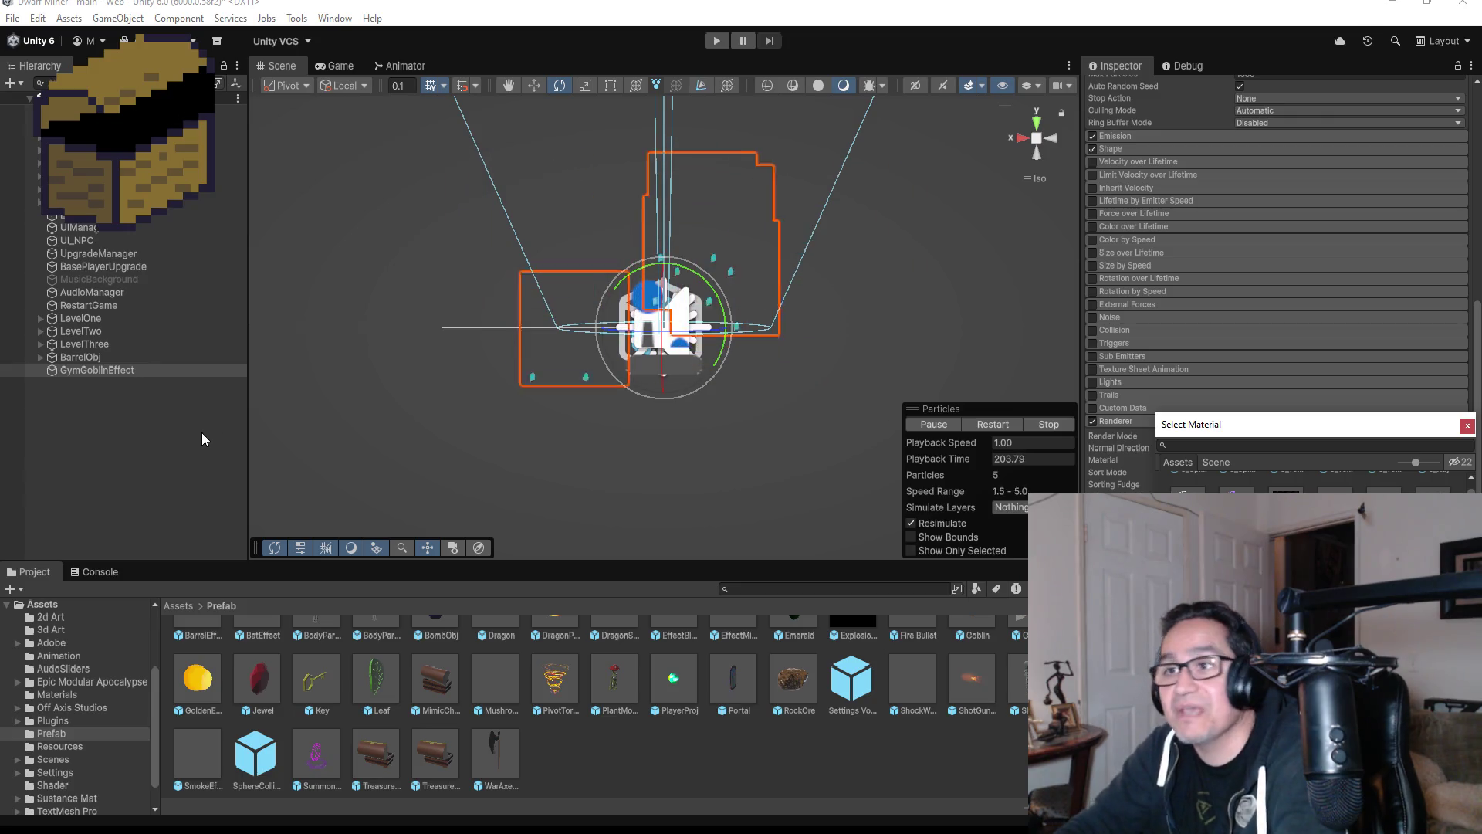
- Toggle GymGoblinEffect's selection to preview the teal droplets, then show the root Assets folder
{"action": "left_click", "coordinate": [187, 424]}
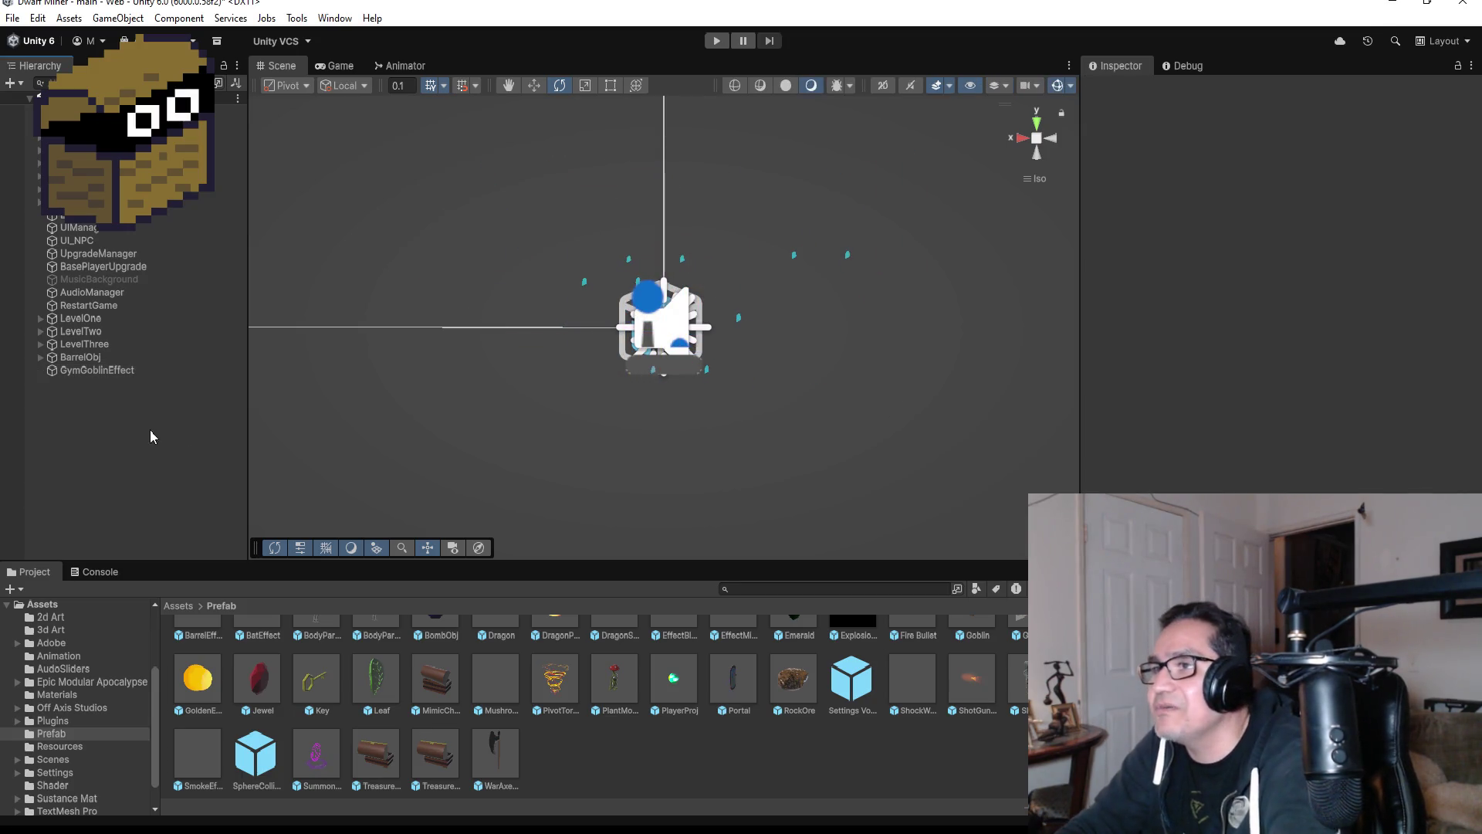
{"action": "left_click", "coordinate": [133, 372]}
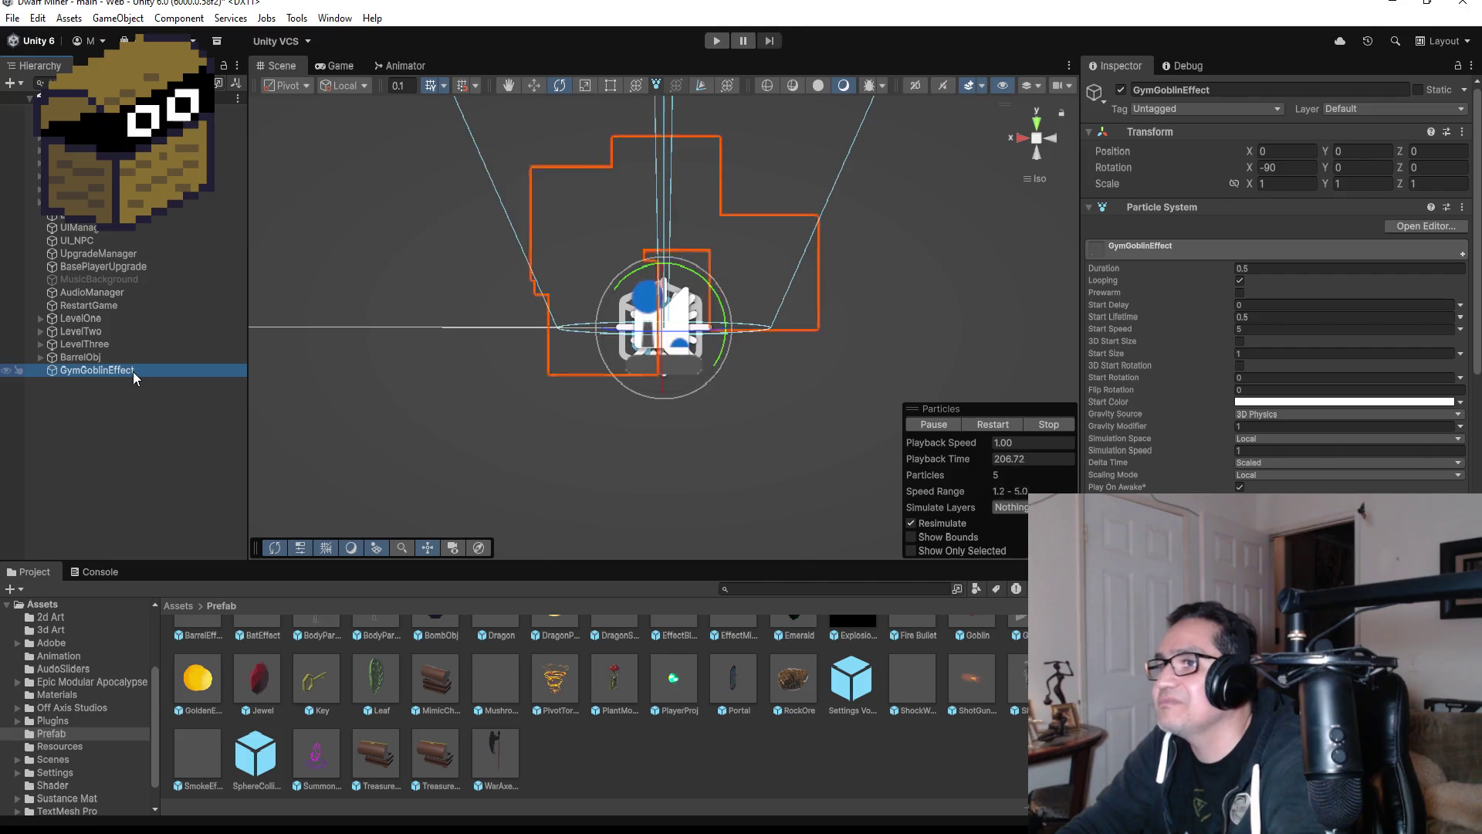
{"action": "left_click", "coordinate": [156, 420]}
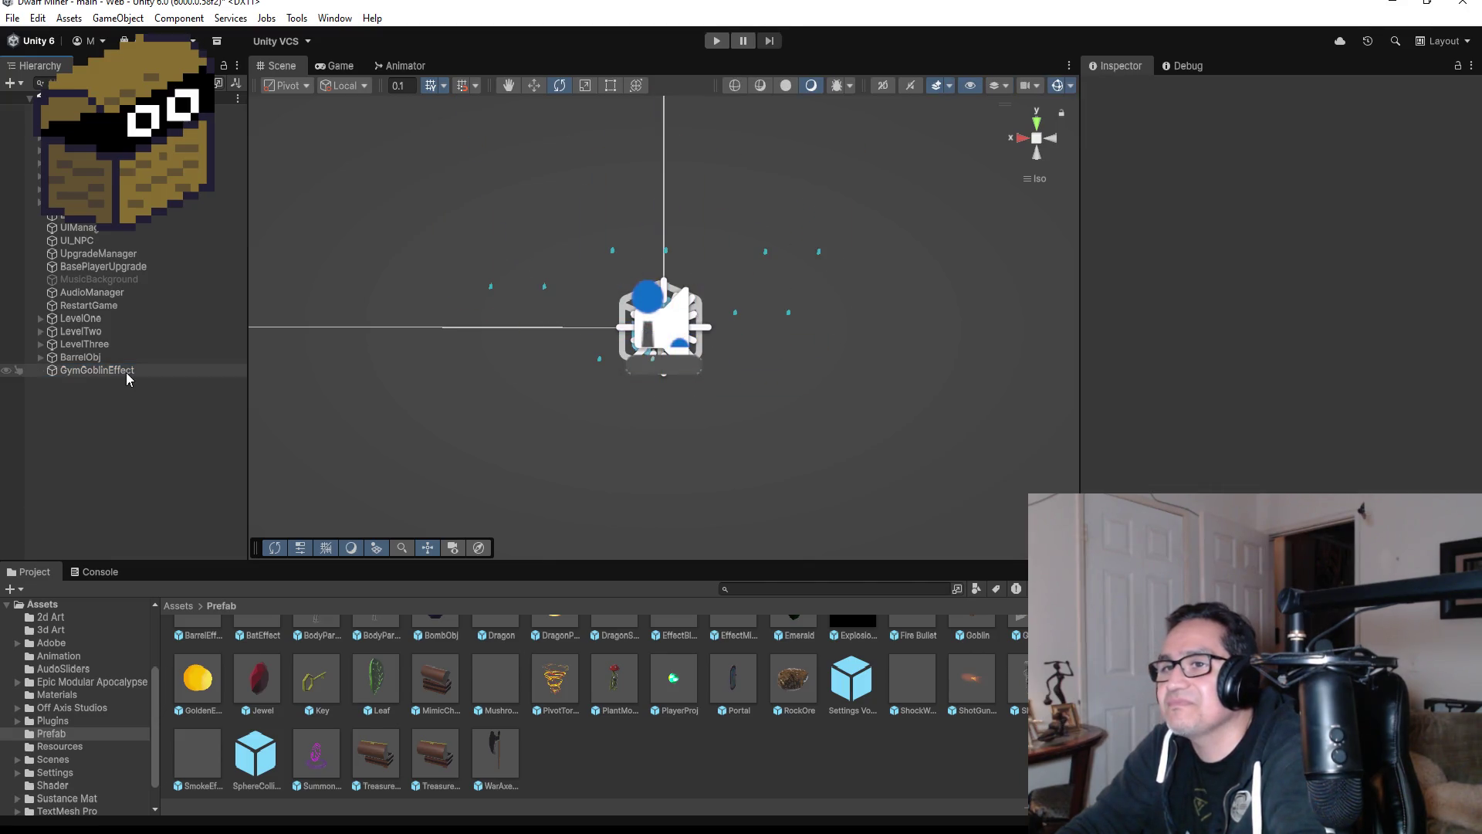
{"action": "left_click", "coordinate": [127, 372]}
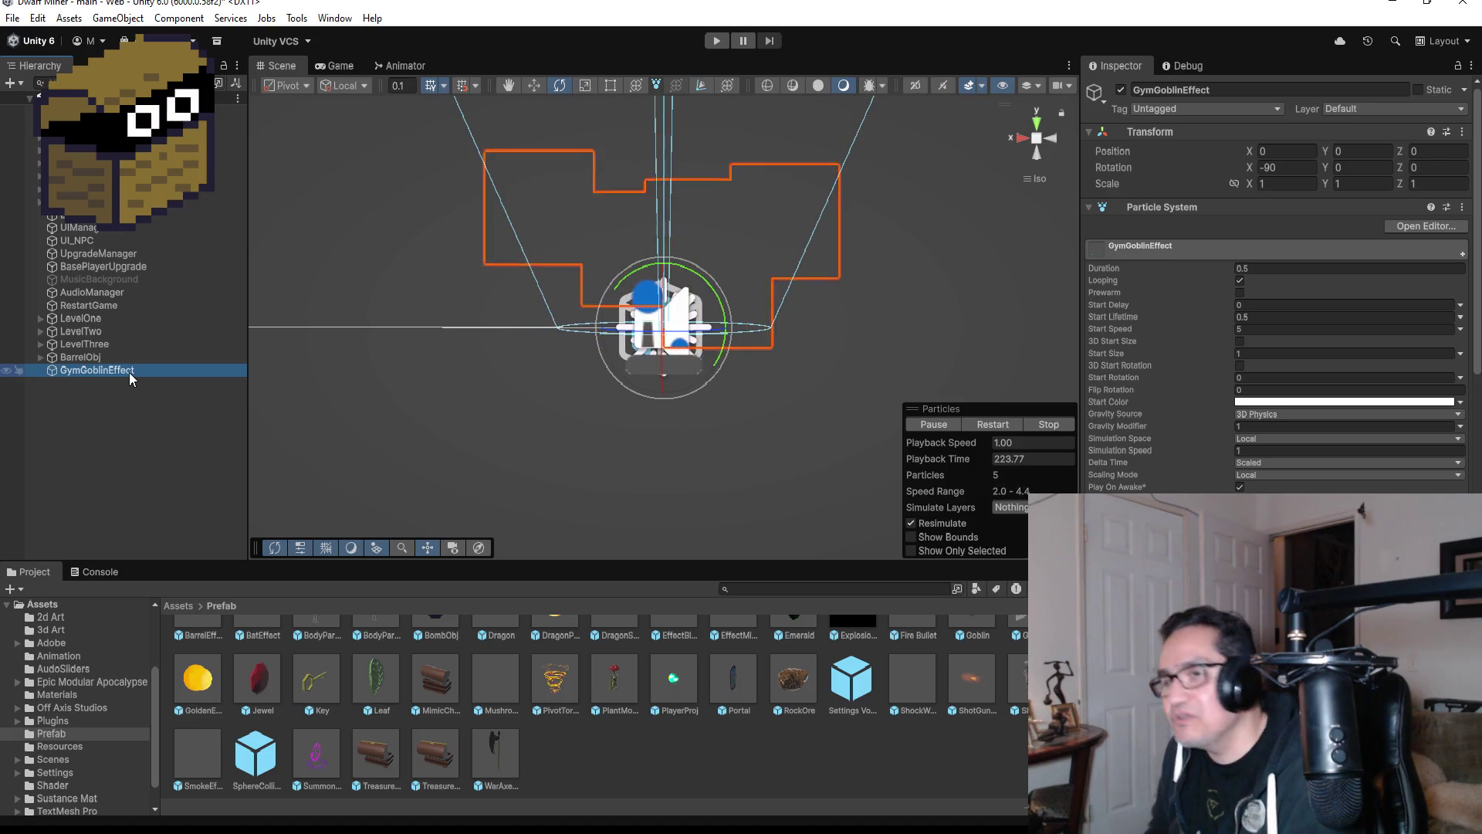
{"action": "left_click", "coordinate": [168, 445]}
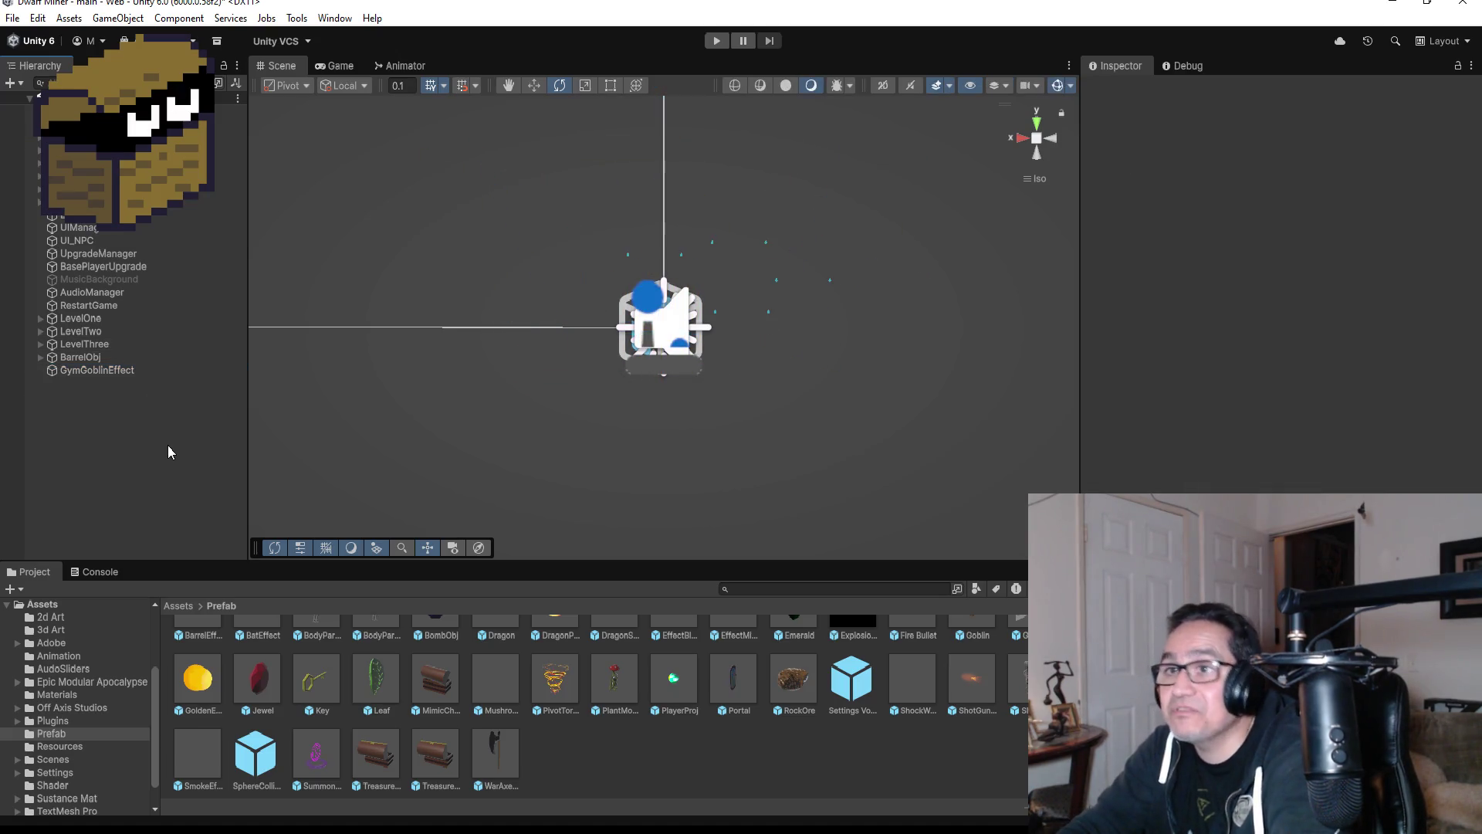
{"action": "left_click", "coordinate": [125, 373]}
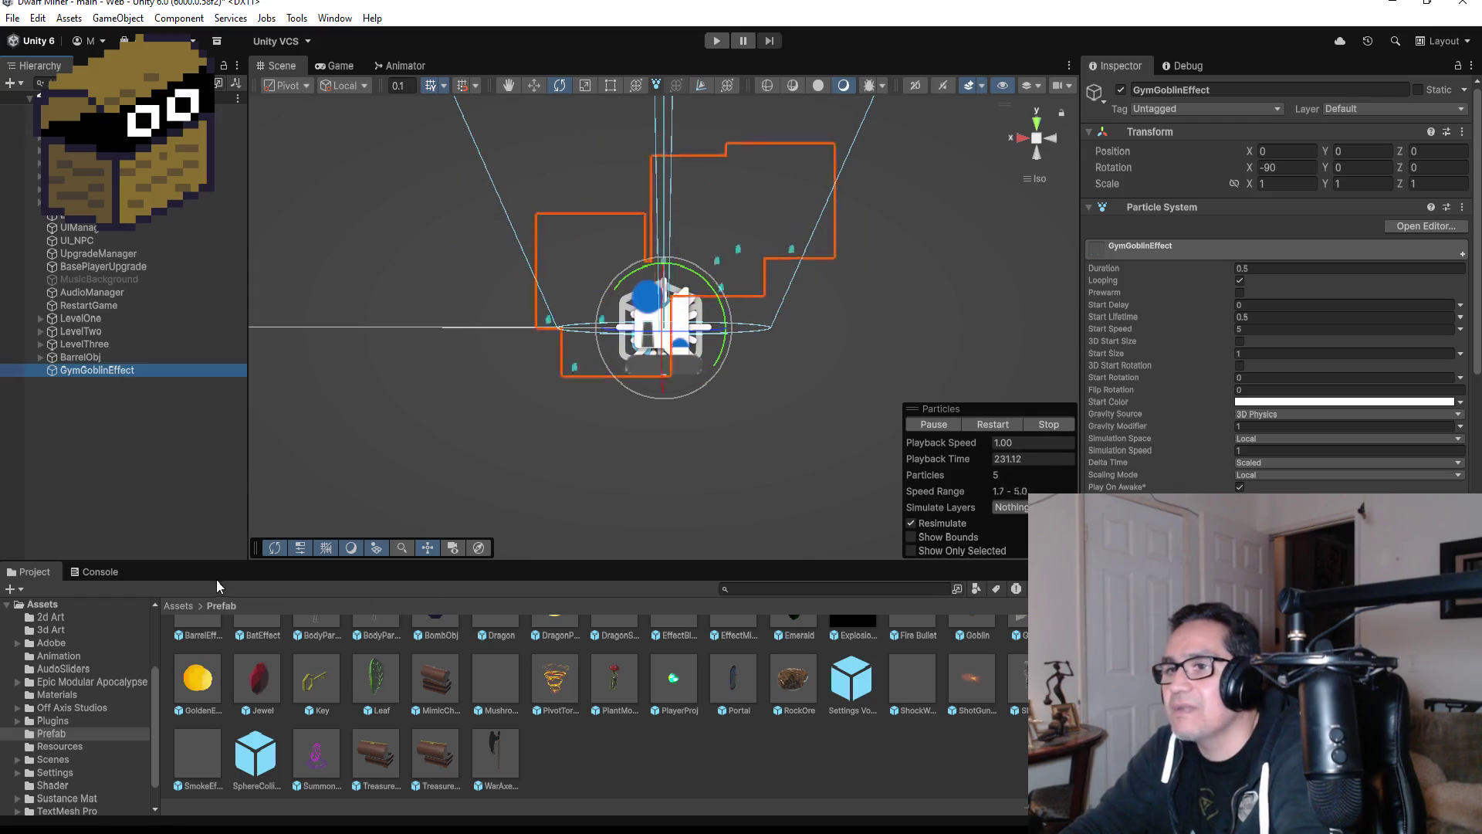
{"action": "left_click", "coordinate": [185, 605]}
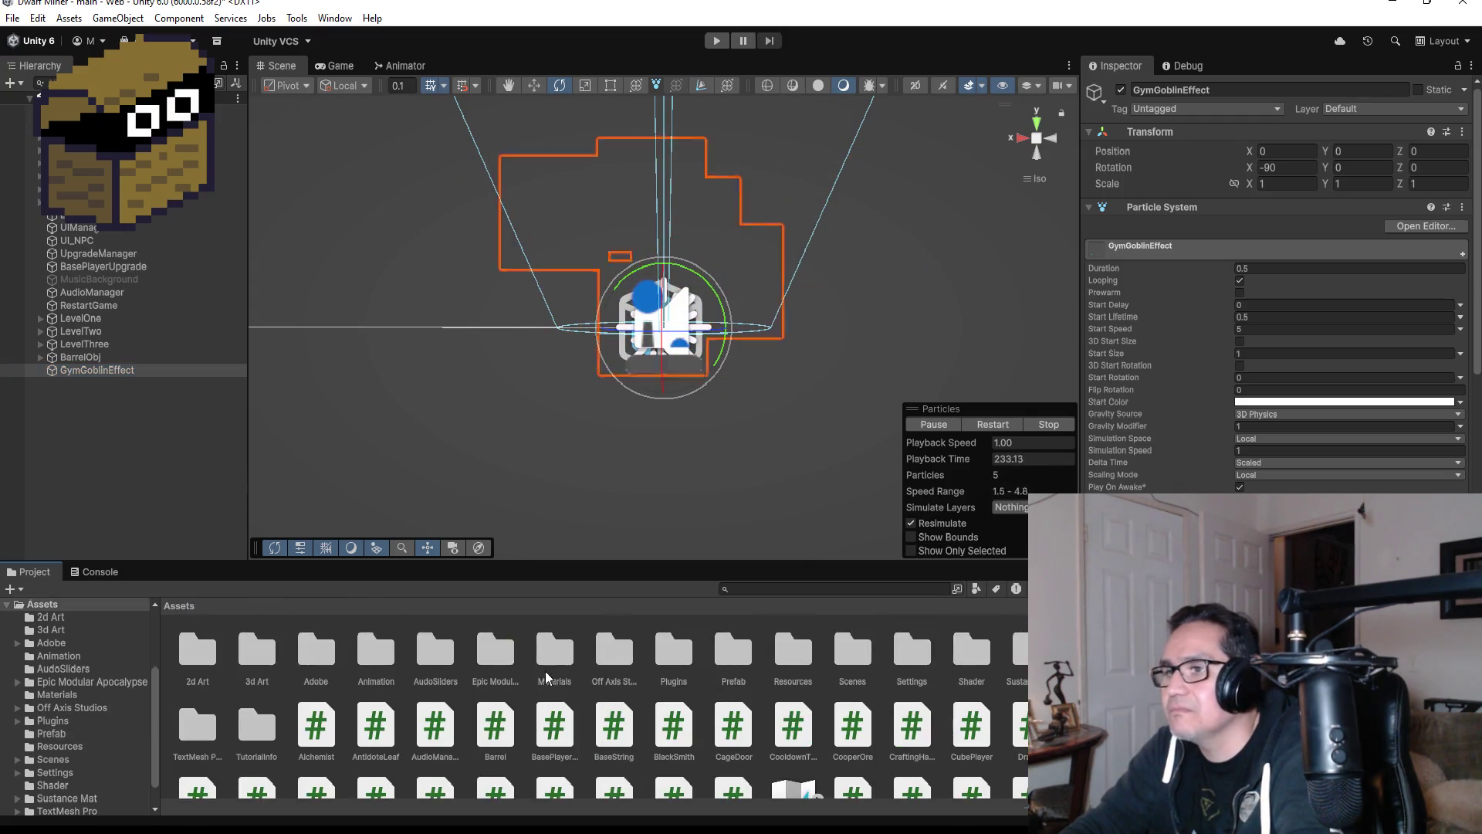
- Save GymGoblinEffect as a prefab in the Prefab folder and delete its scene copy
{"action": "double_click", "coordinate": [711, 651]}
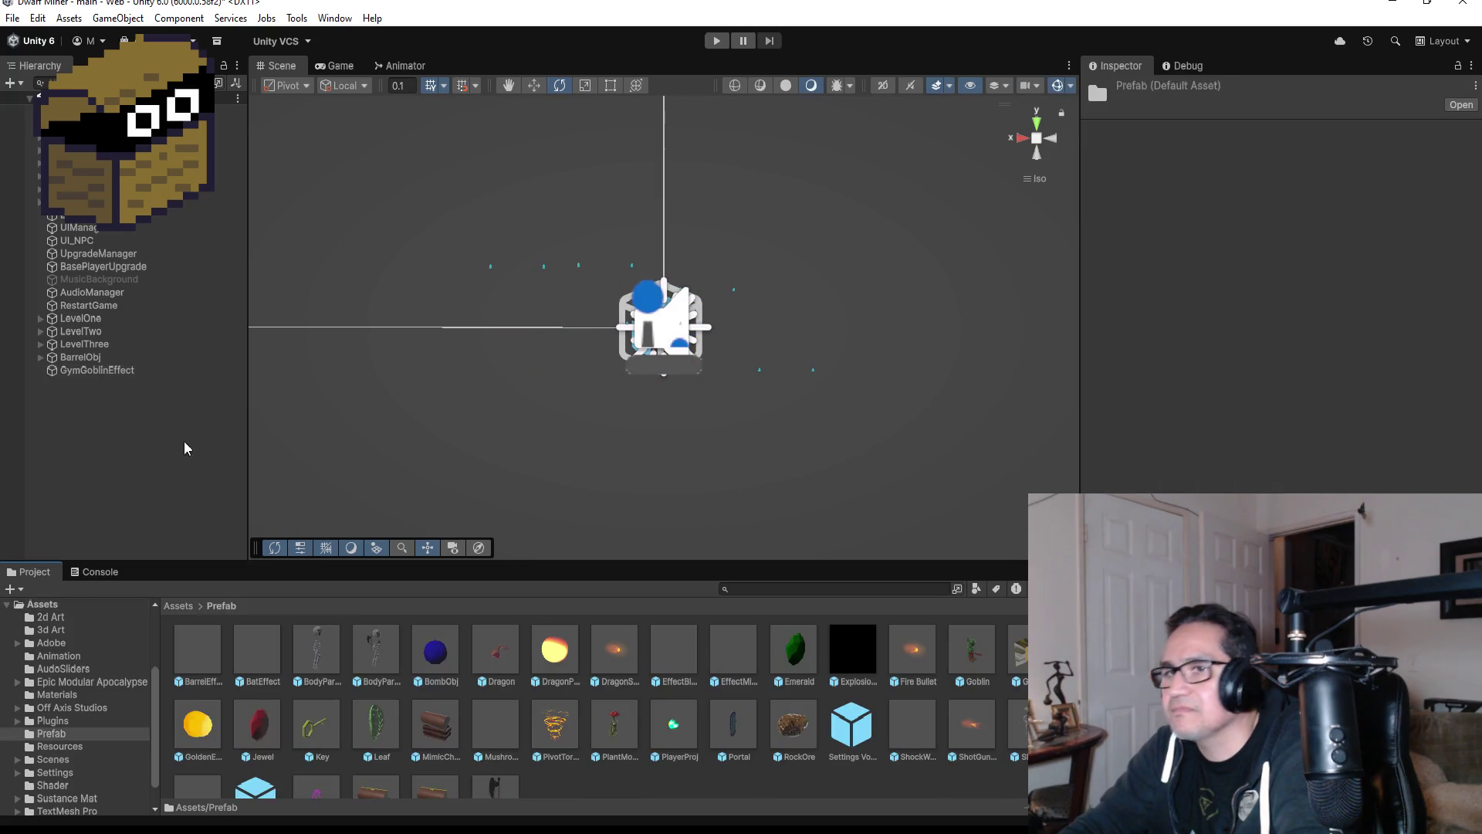
{"action": "mouse_move", "coordinate": [111, 377]}
{"action": "left_mouse_down"}
{"action": "mouse_move", "coordinate": [292, 473]}
{"action": "mouse_move", "coordinate": [530, 761]}
{"action": "mouse_move", "coordinate": [581, 787]}
{"action": "left_mouse_up"}
{"action": "left_click", "coordinate": [115, 371]}
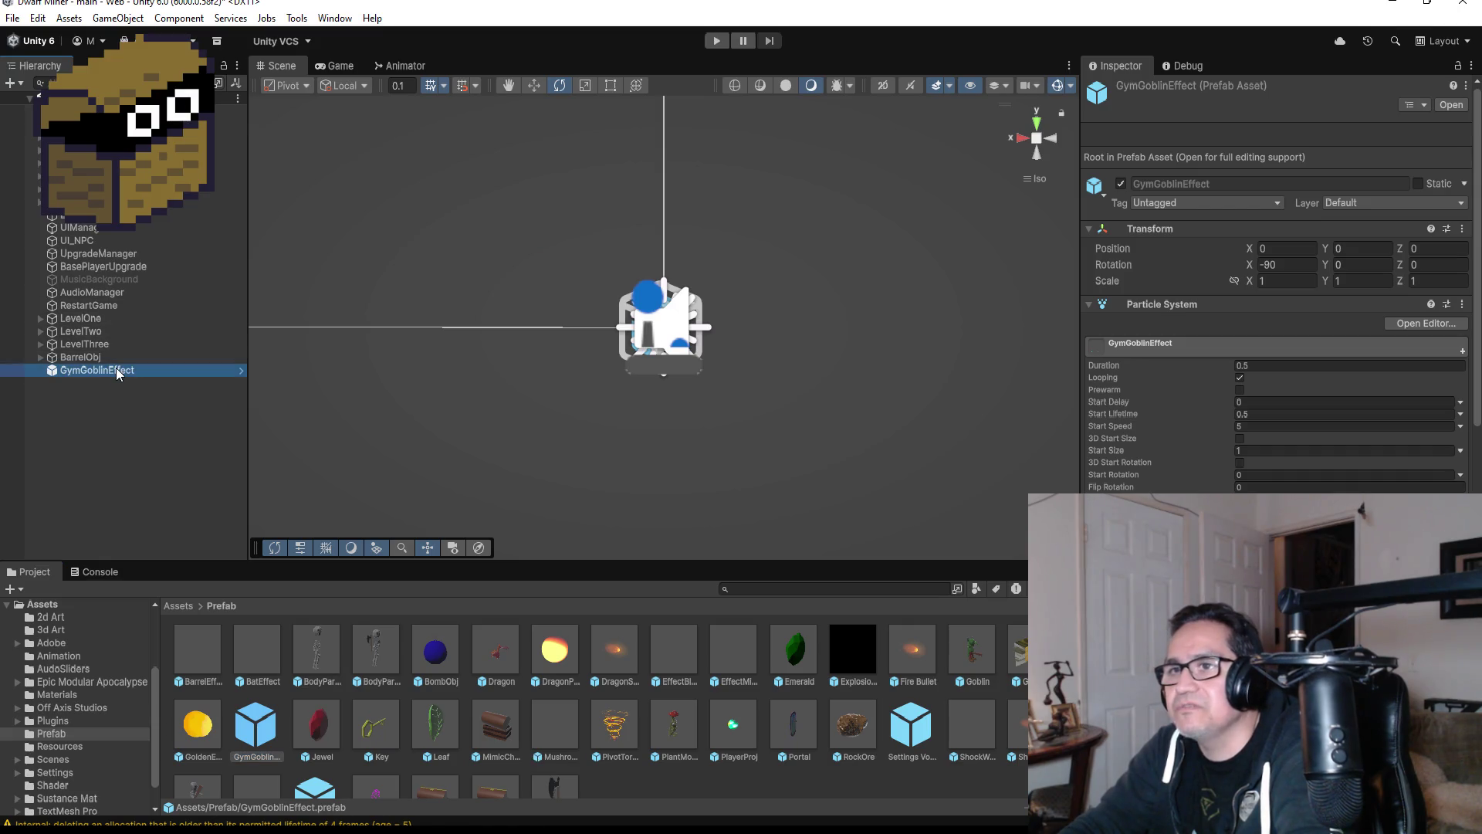
{"action": "right_click", "coordinate": [118, 374]}
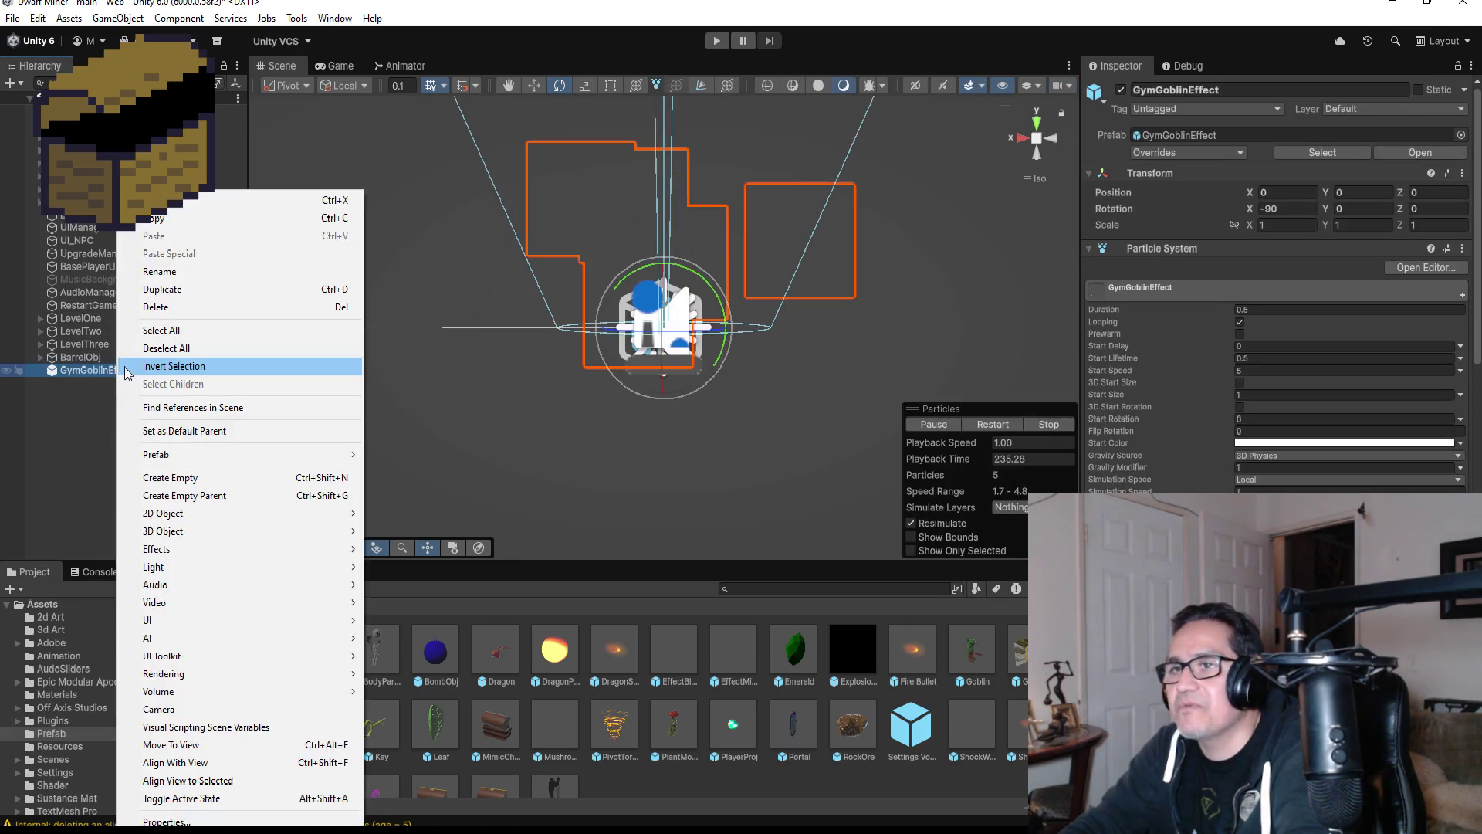
{"action": "left_click", "coordinate": [176, 306]}
- Expand LevelThree in the Hierarchy and double-click GoblinGymBoss
{"action": "left_click", "coordinate": [80, 357]}
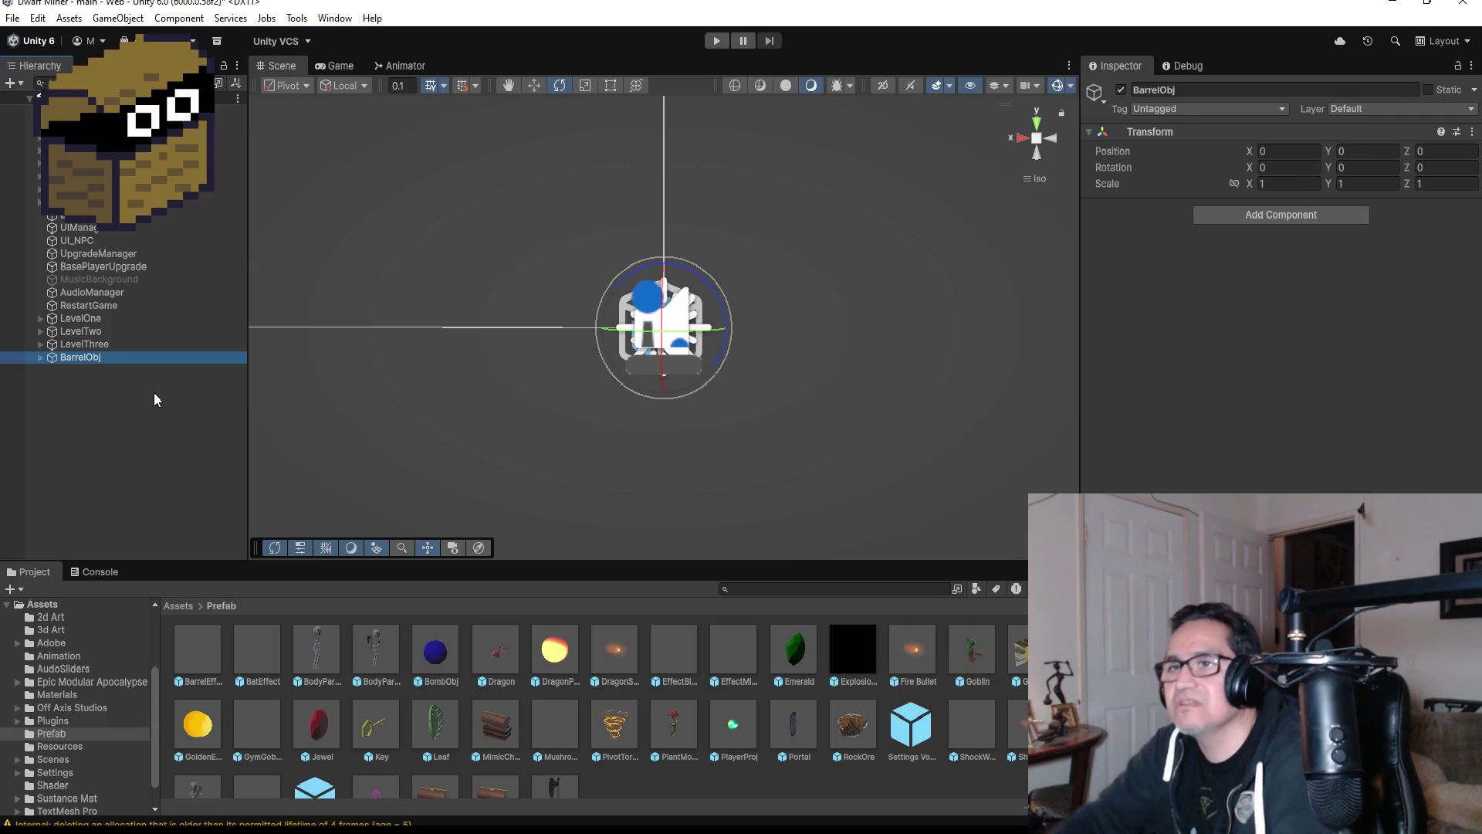
{"action": "left_click", "coordinate": [81, 307]}
{"action": "left_click", "coordinate": [62, 318]}
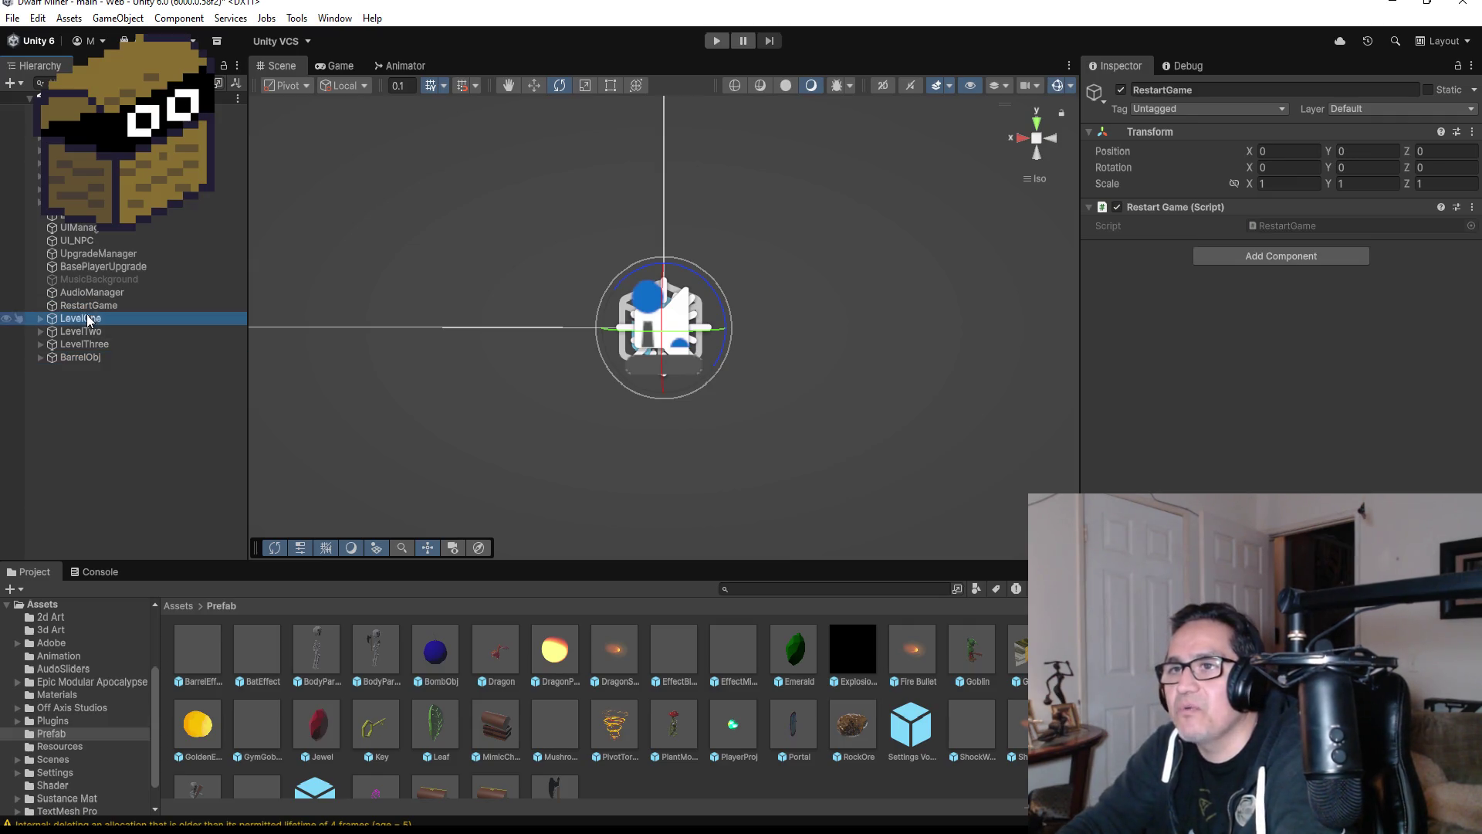
{"action": "left_click", "coordinate": [41, 344]}
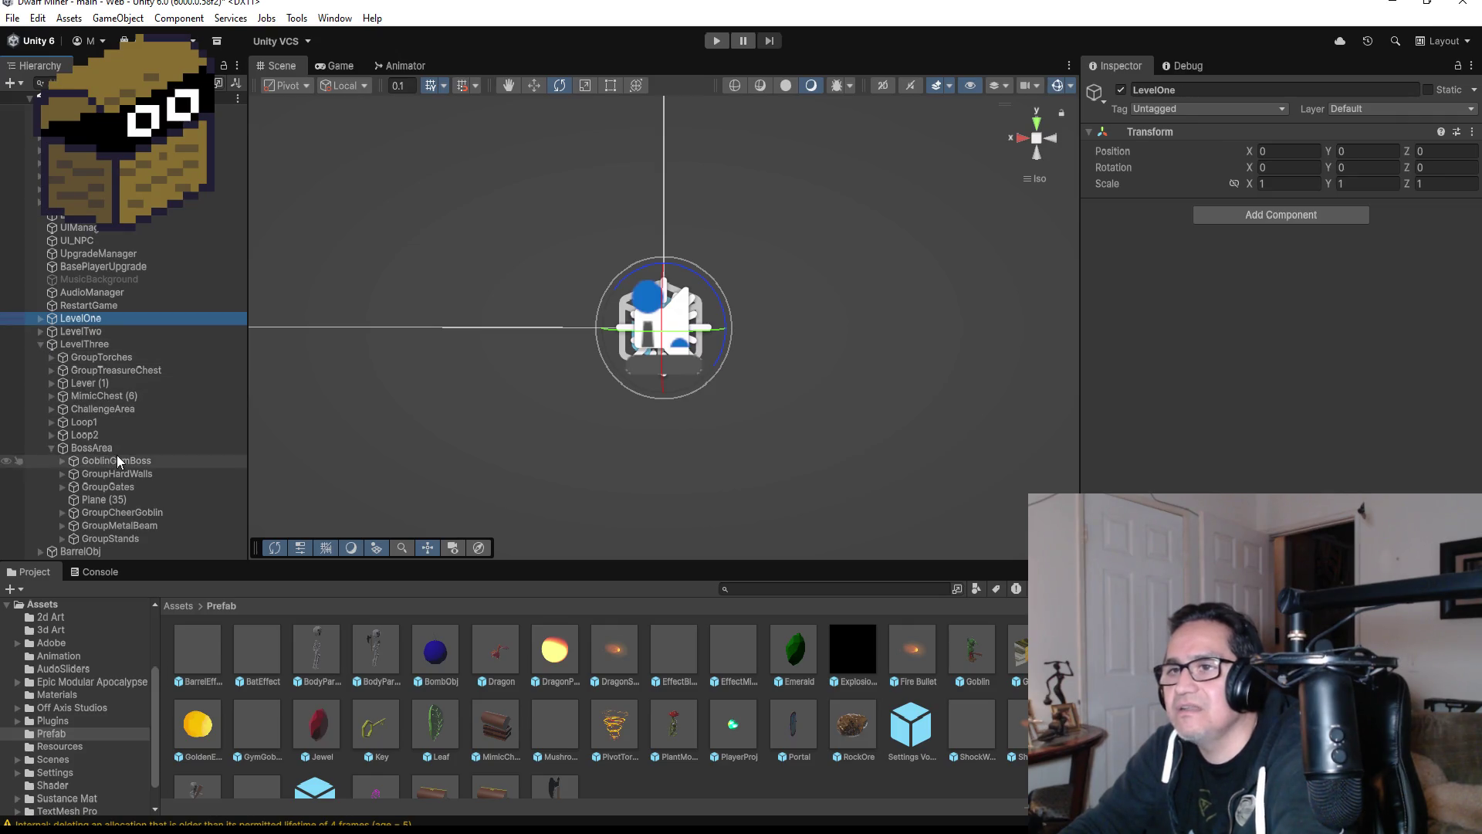
{"action": "left_click", "coordinate": [155, 463]}
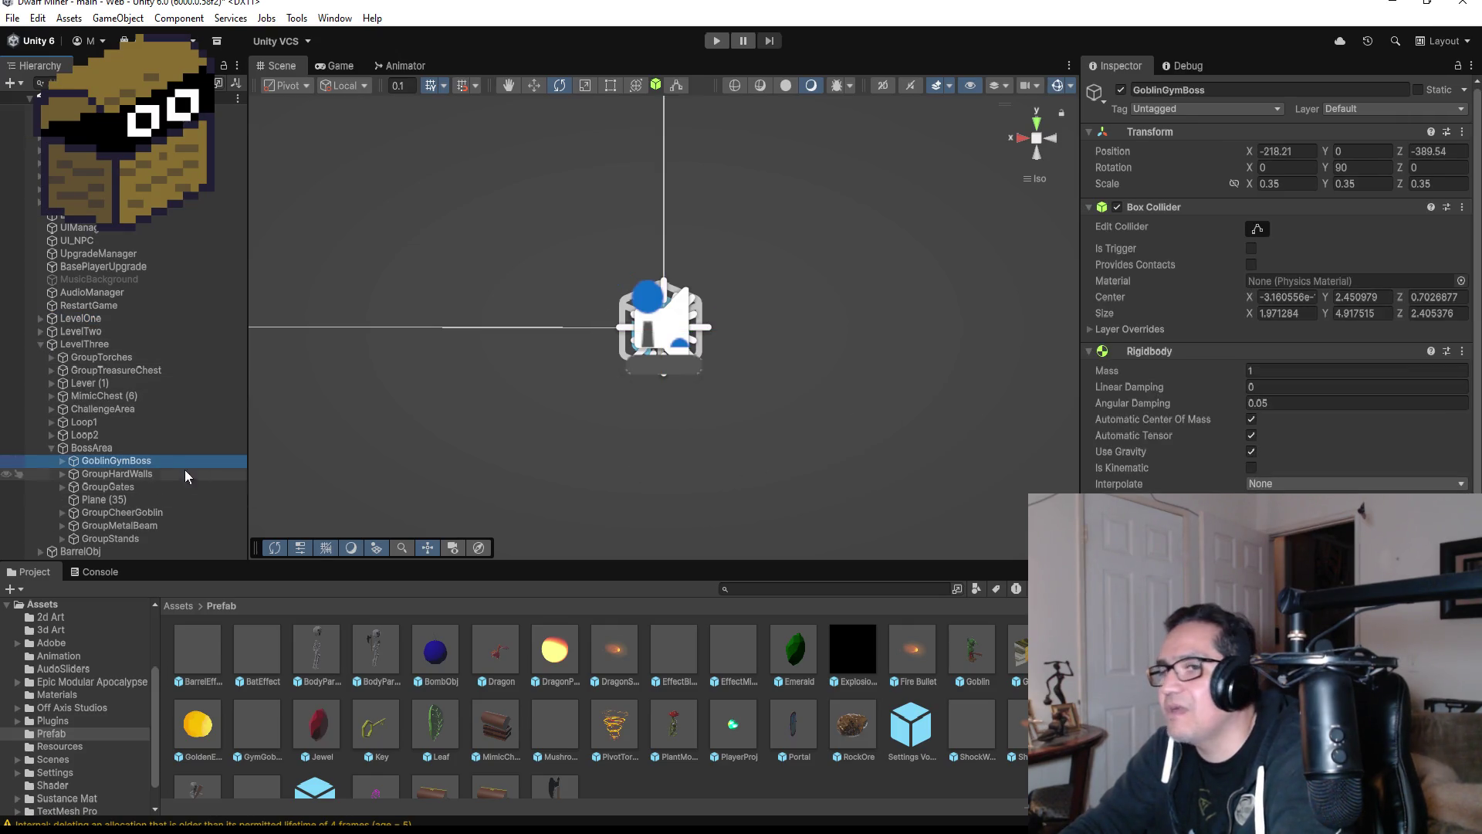
{"action": "double_click", "coordinate": [143, 461]}
- Below the KeyObj line, start a '[SE] private GameObject' declaration using IntelliSense
{"action": "mouse_move", "coordinate": [756, 311]}
{"action": "left_mouse_down"}
{"action": "mouse_move", "coordinate": [818, 290]}
{"action": "mouse_move", "coordinate": [750, 318]}
{"action": "mouse_move", "coordinate": [1057, 314]}
{"action": "left_mouse_up"}
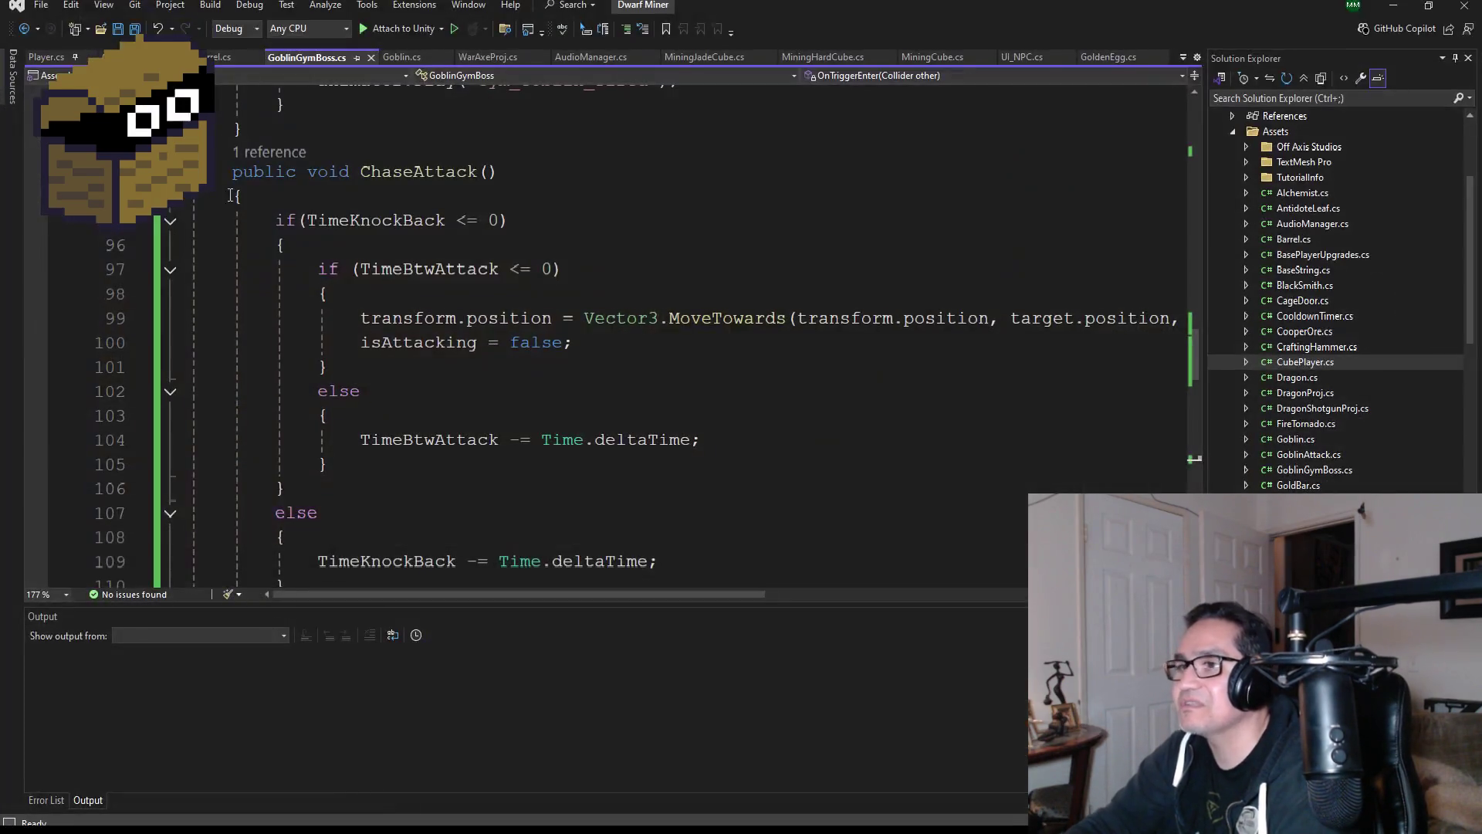
{"action": "scroll", "coordinate": [338, 177], "scroll_direction": "up", "scroll_amount": 20}
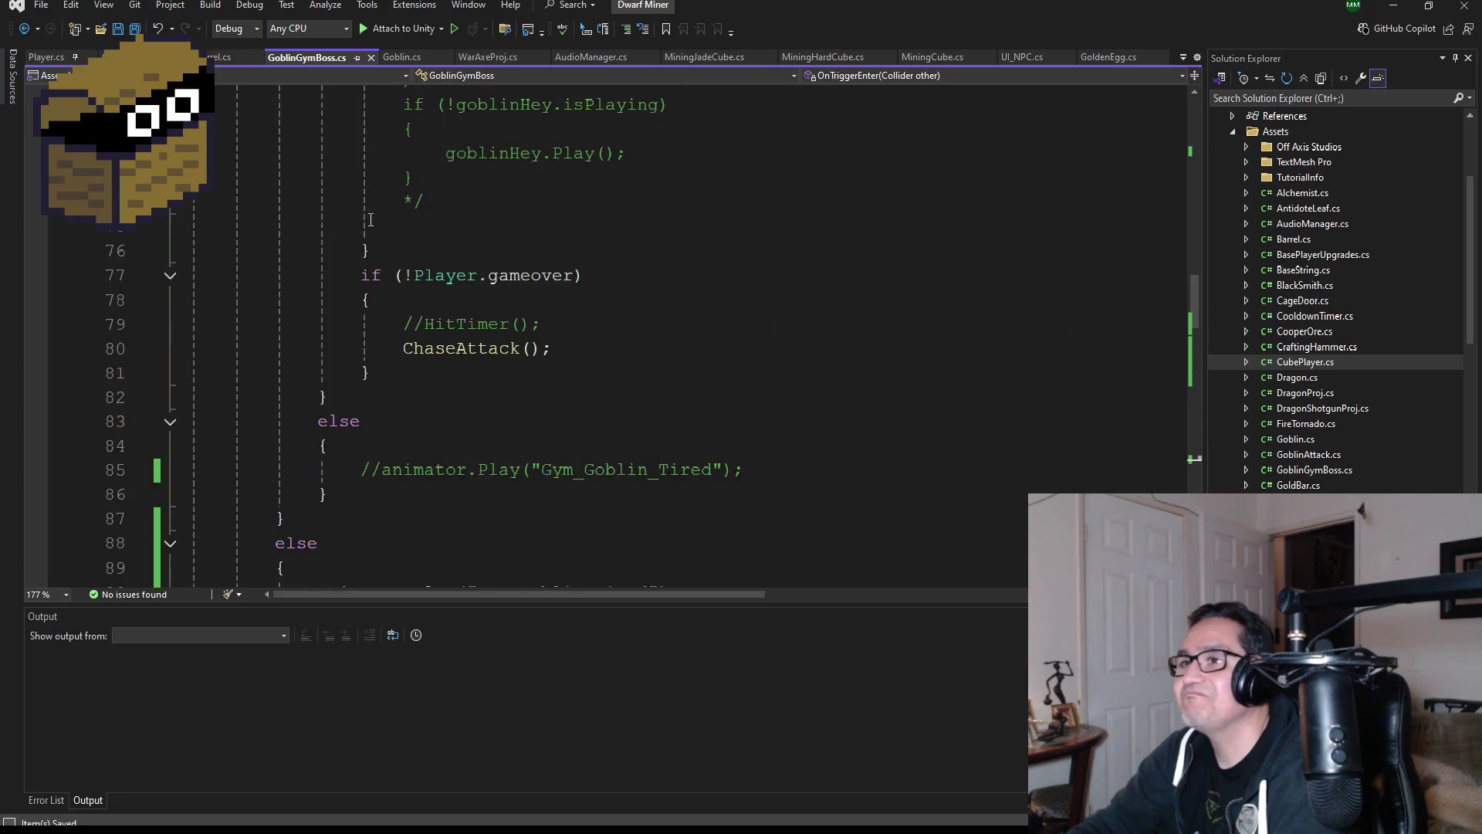
{"action": "scroll", "coordinate": [563, 278], "scroll_direction": "down", "scroll_amount": 5}
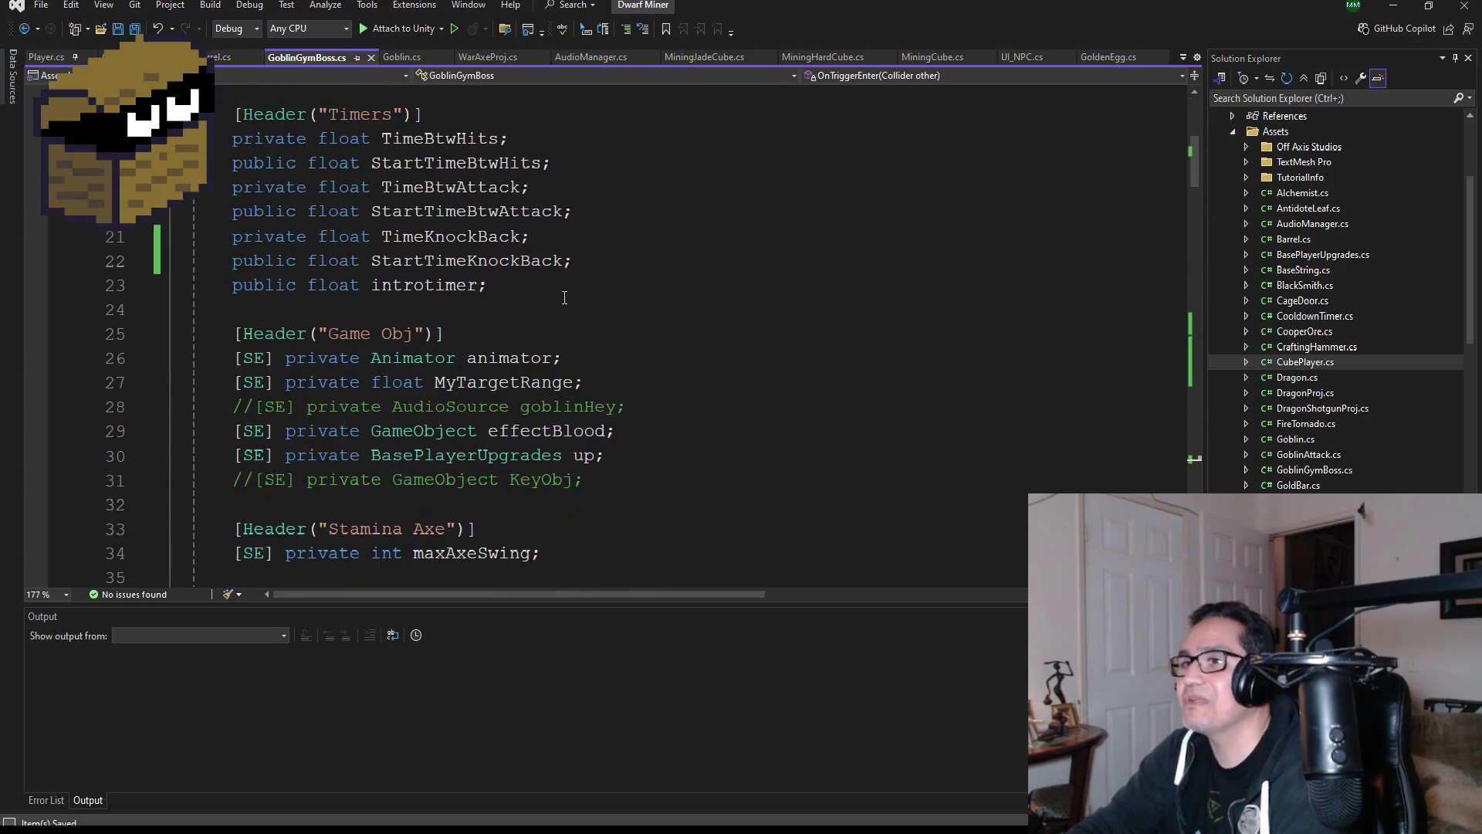
{"action": "scroll", "coordinate": [537, 349], "scroll_direction": "down", "scroll_amount": 2}
{"action": "left_click", "coordinate": [625, 329]}
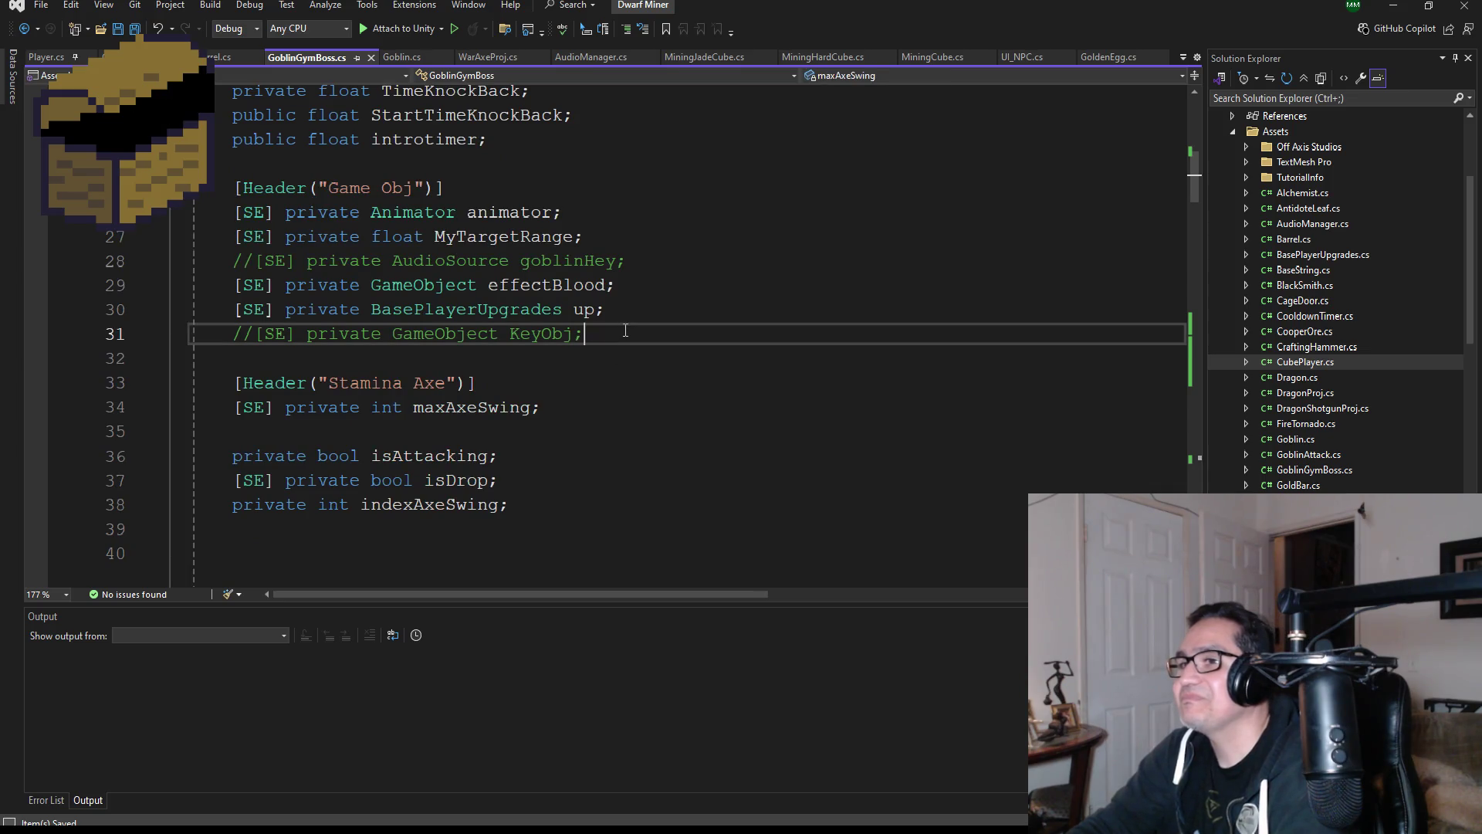
{"action": "key", "text": "Return"}
{"action": "type", "text": "["}
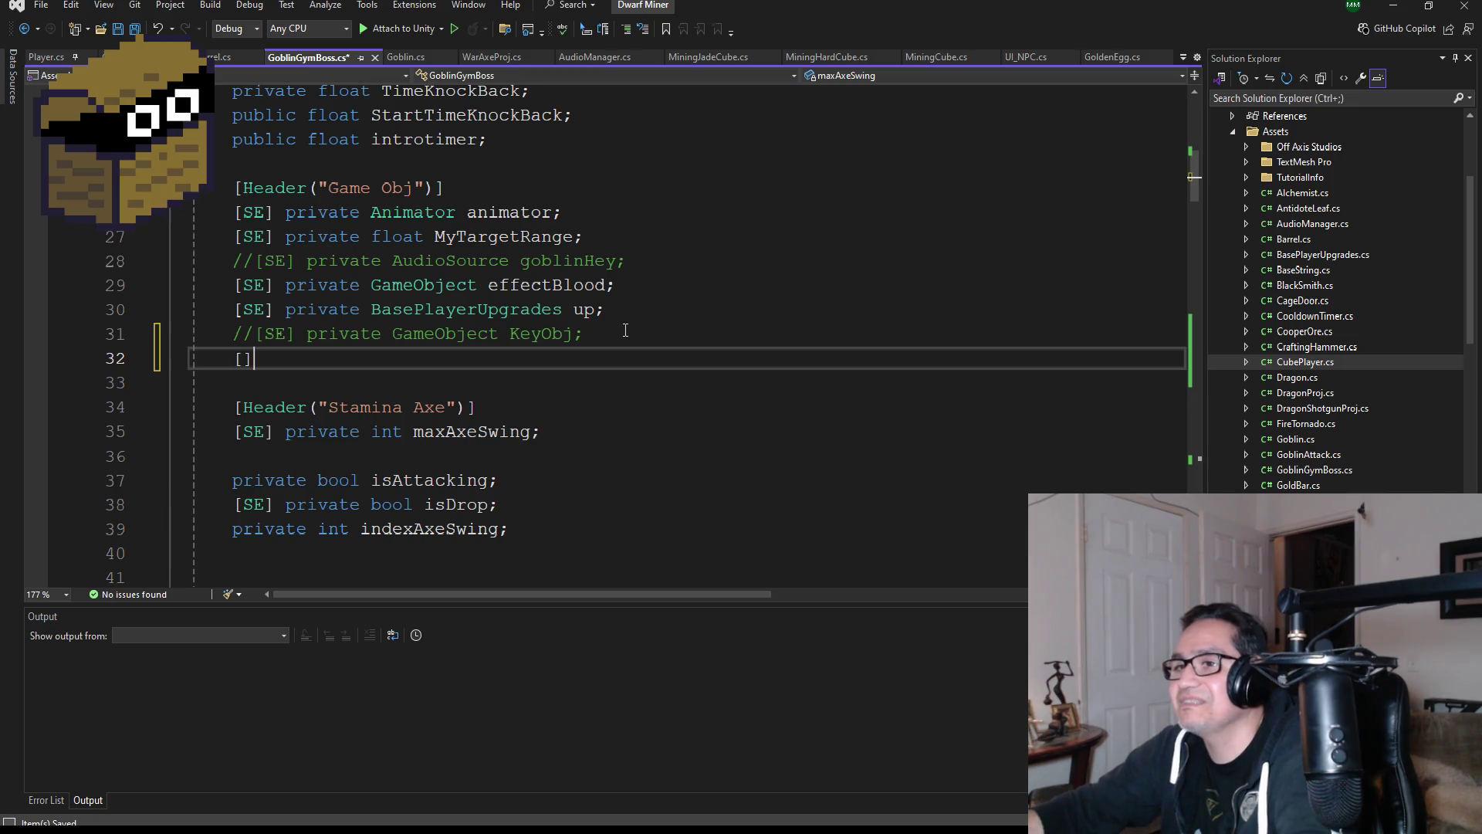
{"action": "type", "text": "SE] private "}
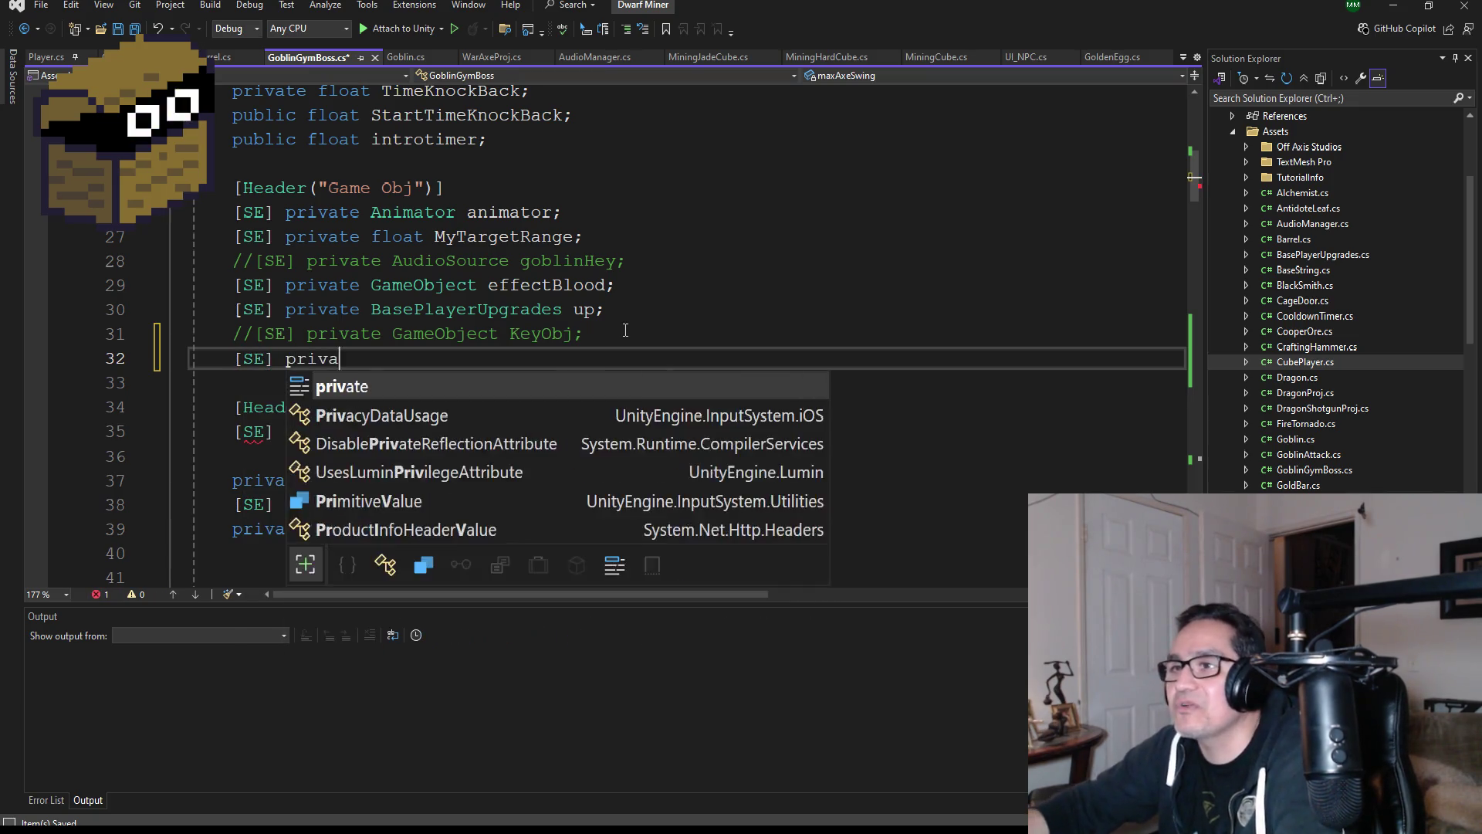
{"action": "type", "text": "gm"}
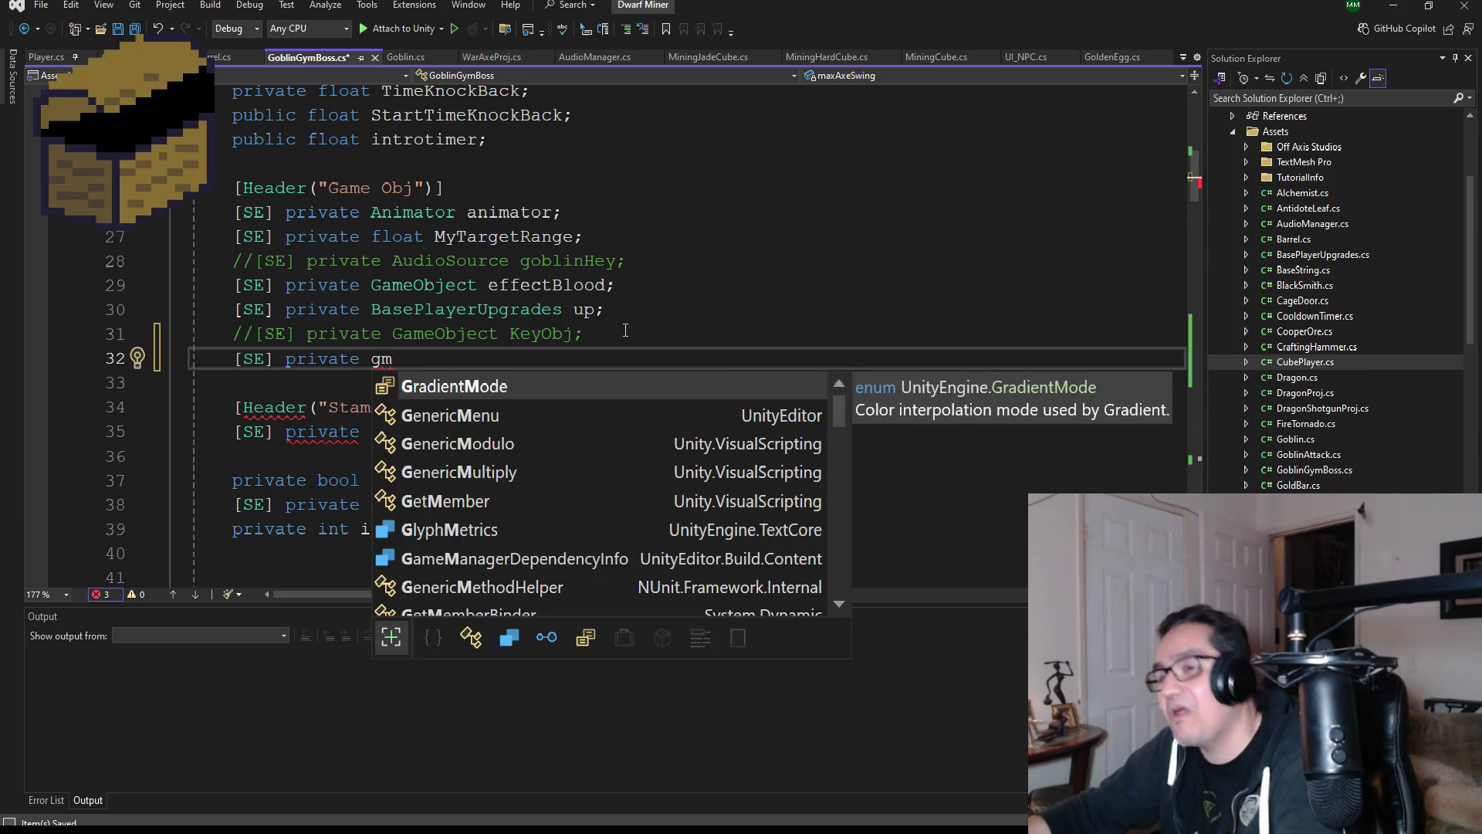
{"action": "key", "text": "BackSpace"}
{"action": "key", "text": "BackSpace"}
{"action": "type", "text": "ga"}
{"action": "key", "text": "Tab"}
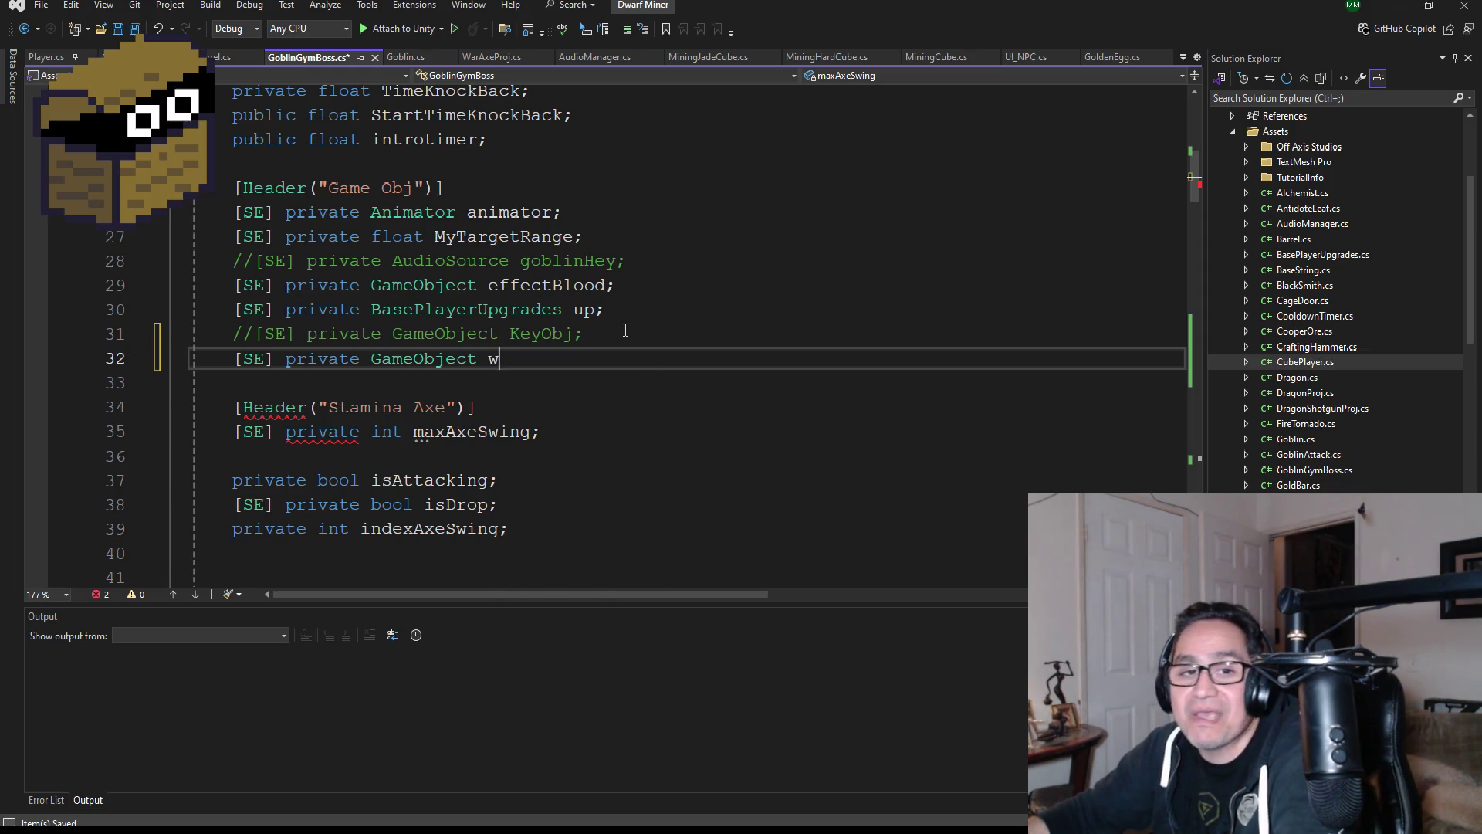
- Name the field sweatEffect and end the declaration with a semicolon
{"action": "type", "text": "waterE"}
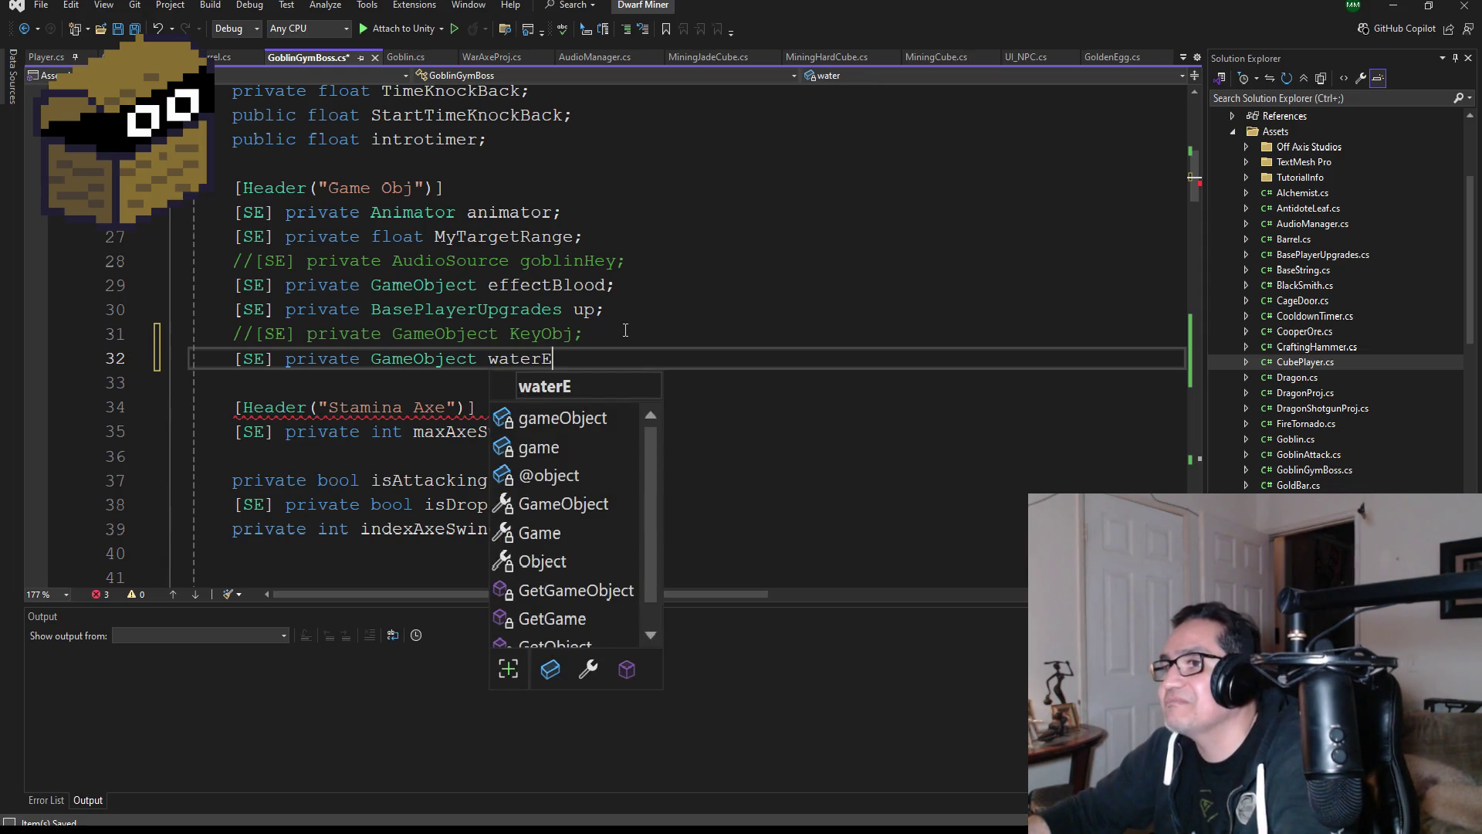
{"action": "key", "text": "BackSpace"}
{"action": "key", "text": "BackSpace"}
{"action": "key", "text": "BackSpace"}
{"action": "key", "text": "BackSpace"}
{"action": "key", "text": "BackSpace"}
{"action": "key", "text": "BackSpace"}
{"action": "type", "text": "swe"}
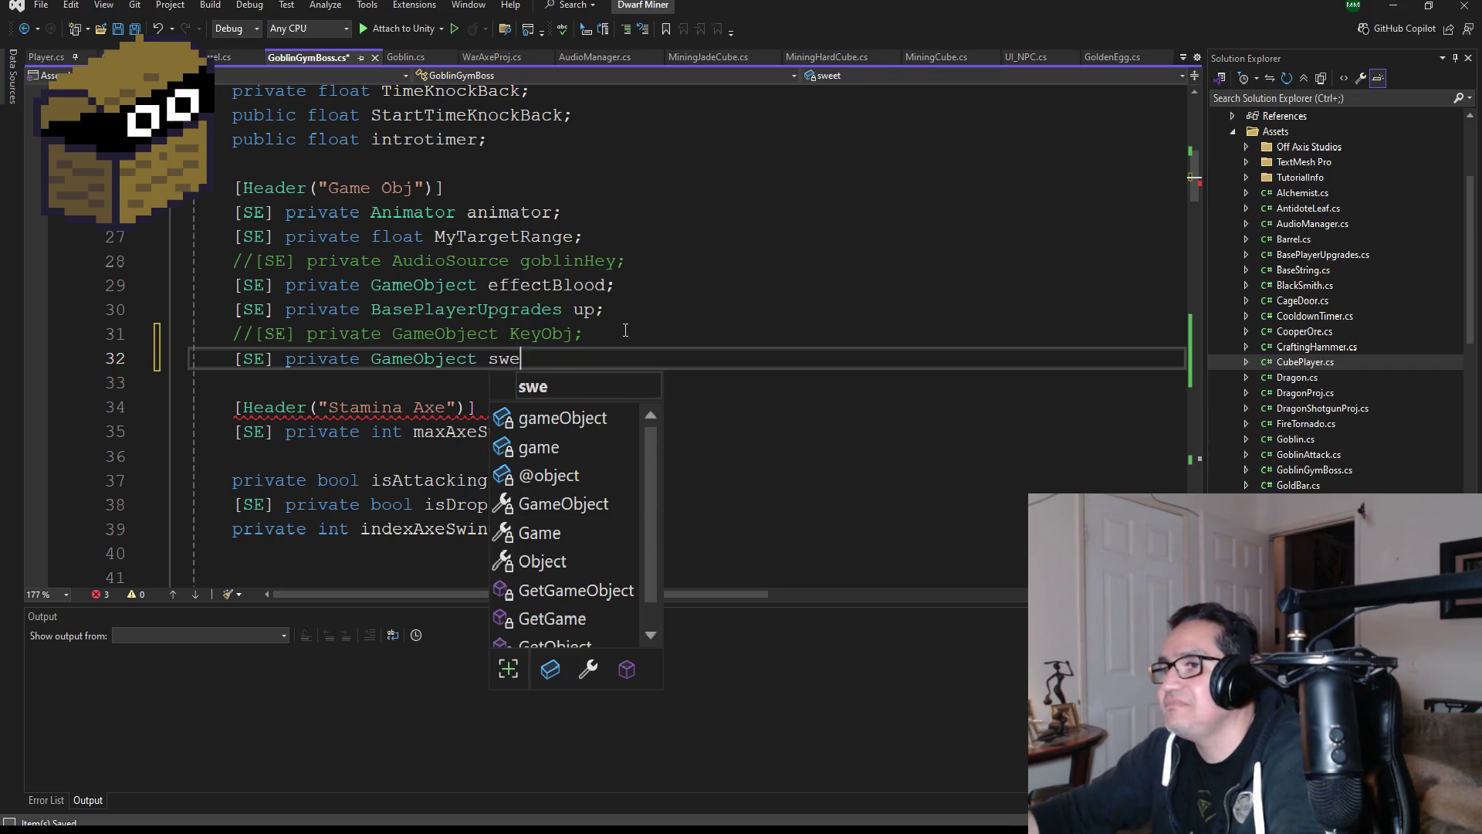
{"action": "type", "text": "atEfe"}
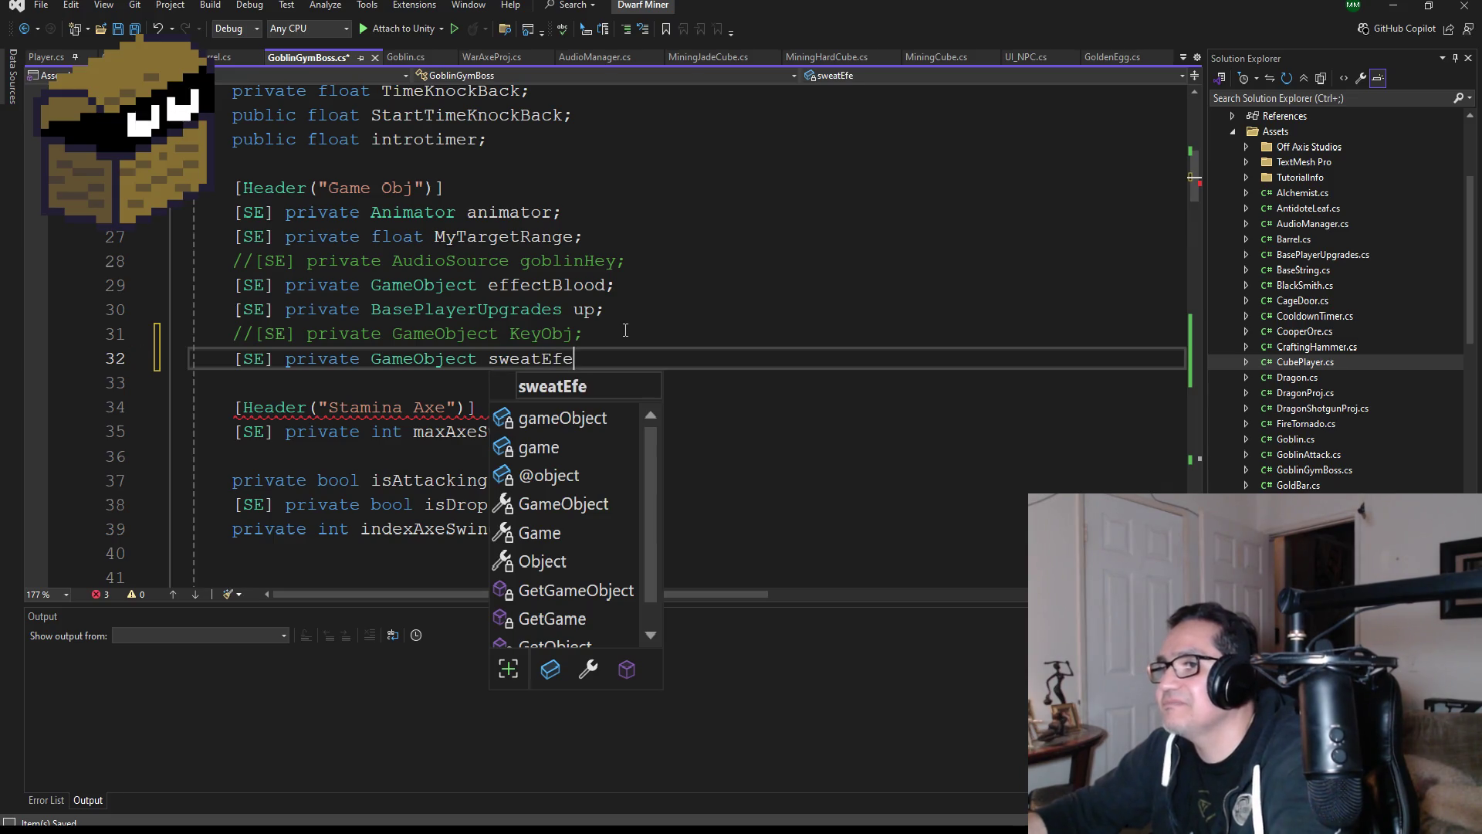
{"action": "key", "text": "BackSpace"}
{"action": "type", "text": "fect;"}
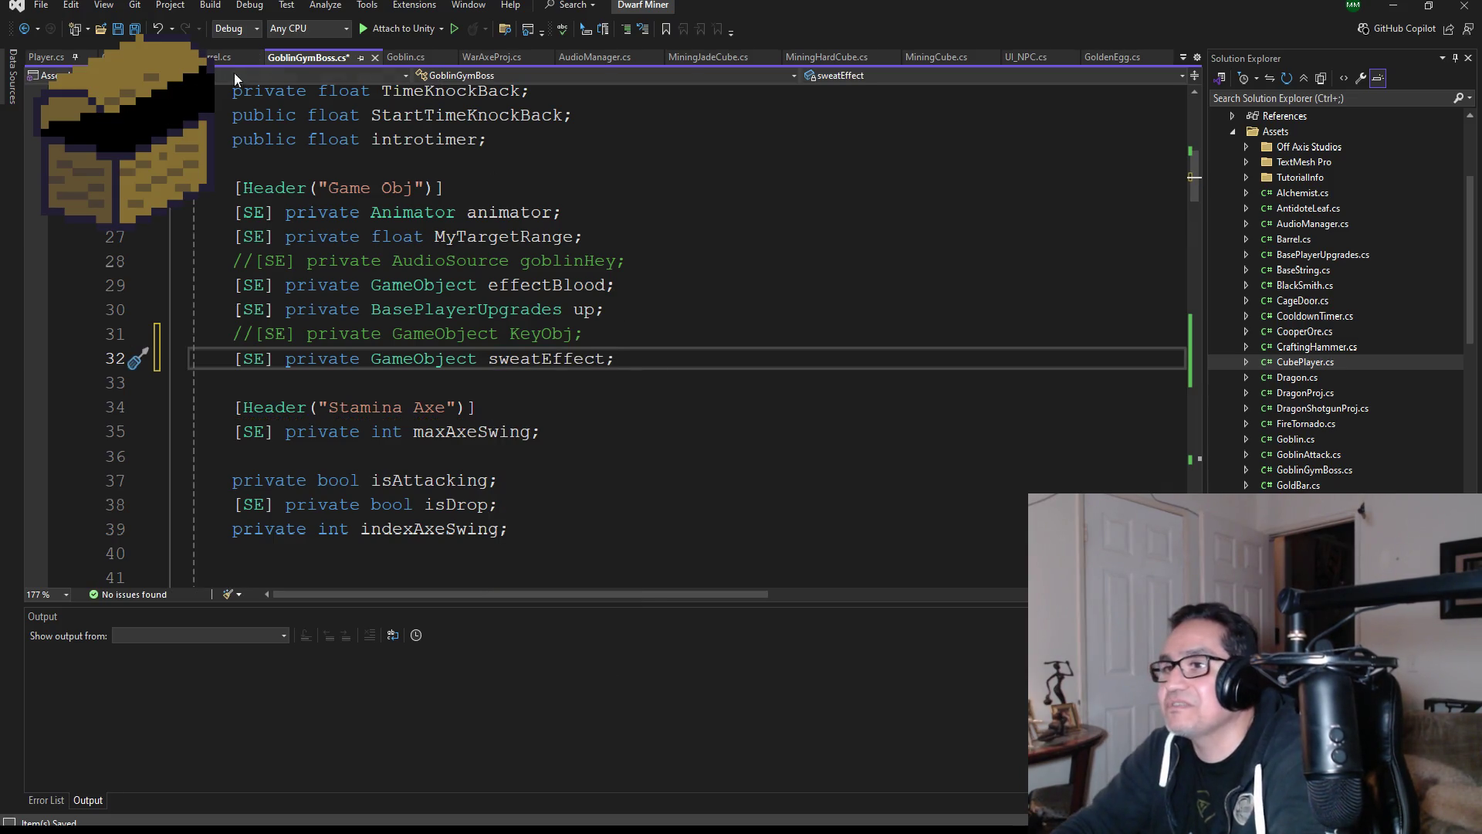
- Save All for GoblinGymBoss.cs and scroll through Start, Update and the collision methods
{"action": "left_click", "coordinate": [135, 28]}
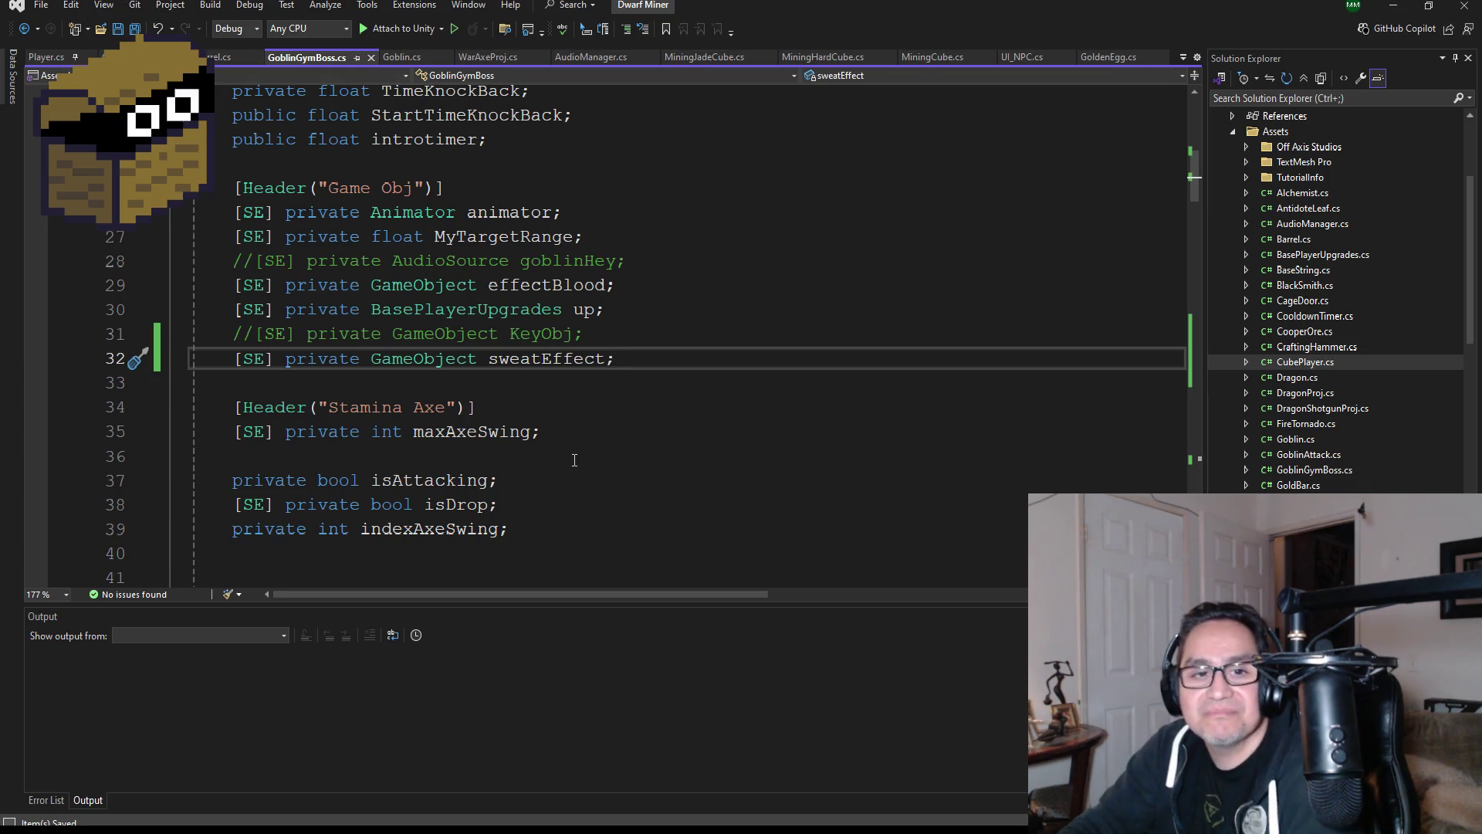
{"action": "scroll", "coordinate": [579, 401], "scroll_direction": "down", "scroll_amount": 3}
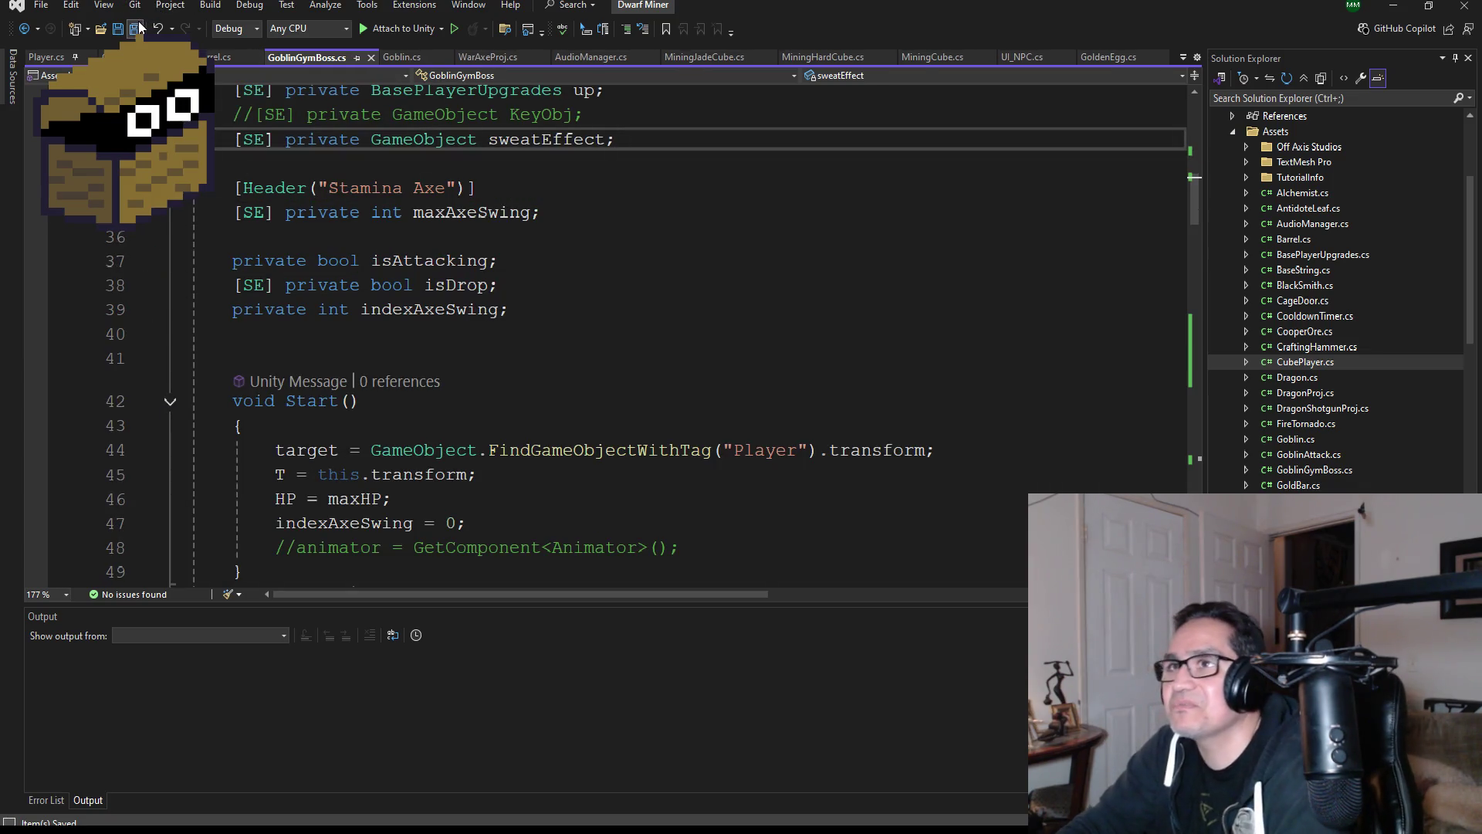
{"action": "scroll", "coordinate": [547, 330], "scroll_direction": "down", "scroll_amount": 7}
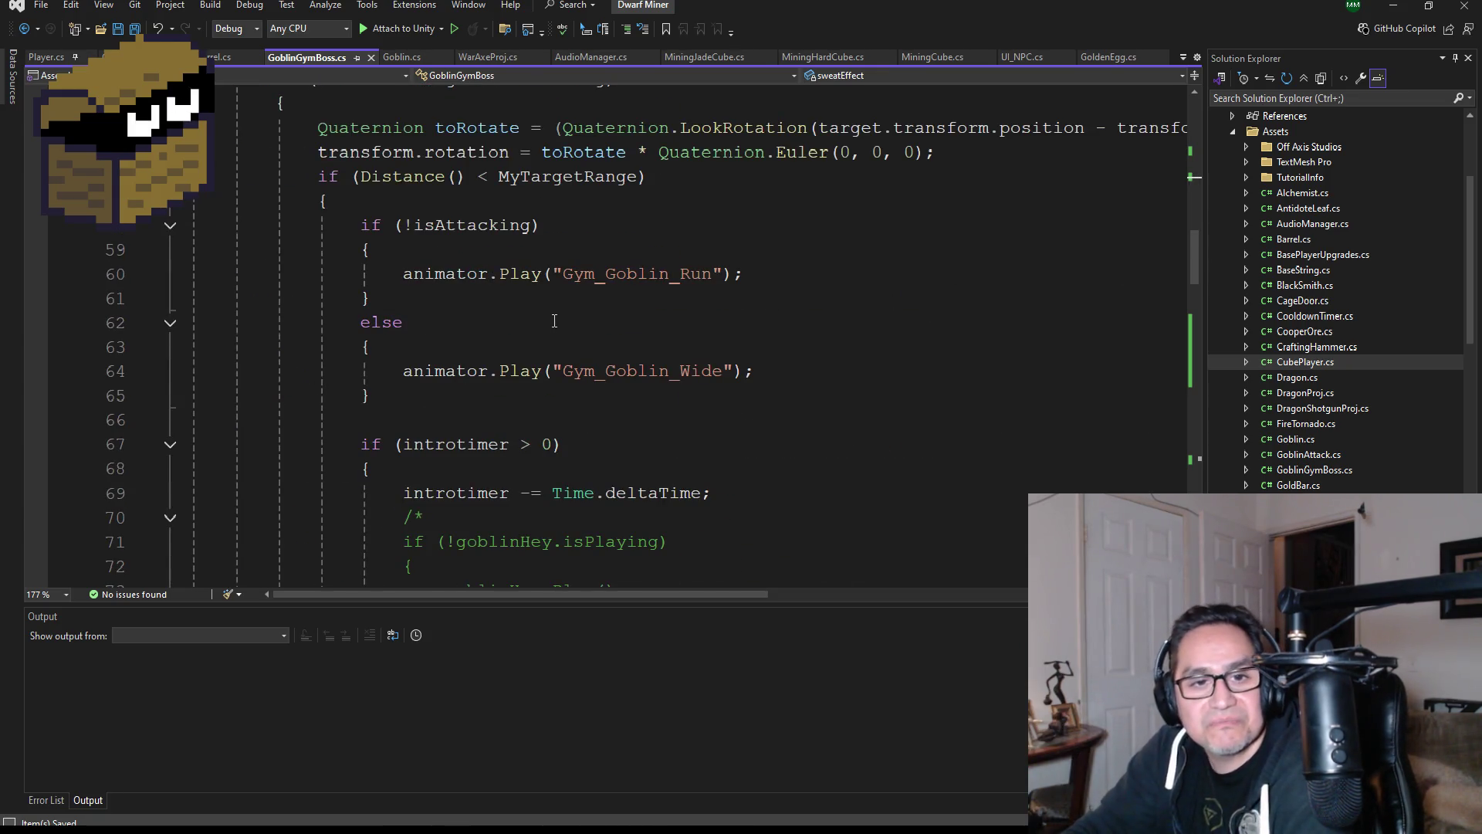
{"action": "scroll", "coordinate": [570, 320], "scroll_direction": "down", "scroll_amount": 14}
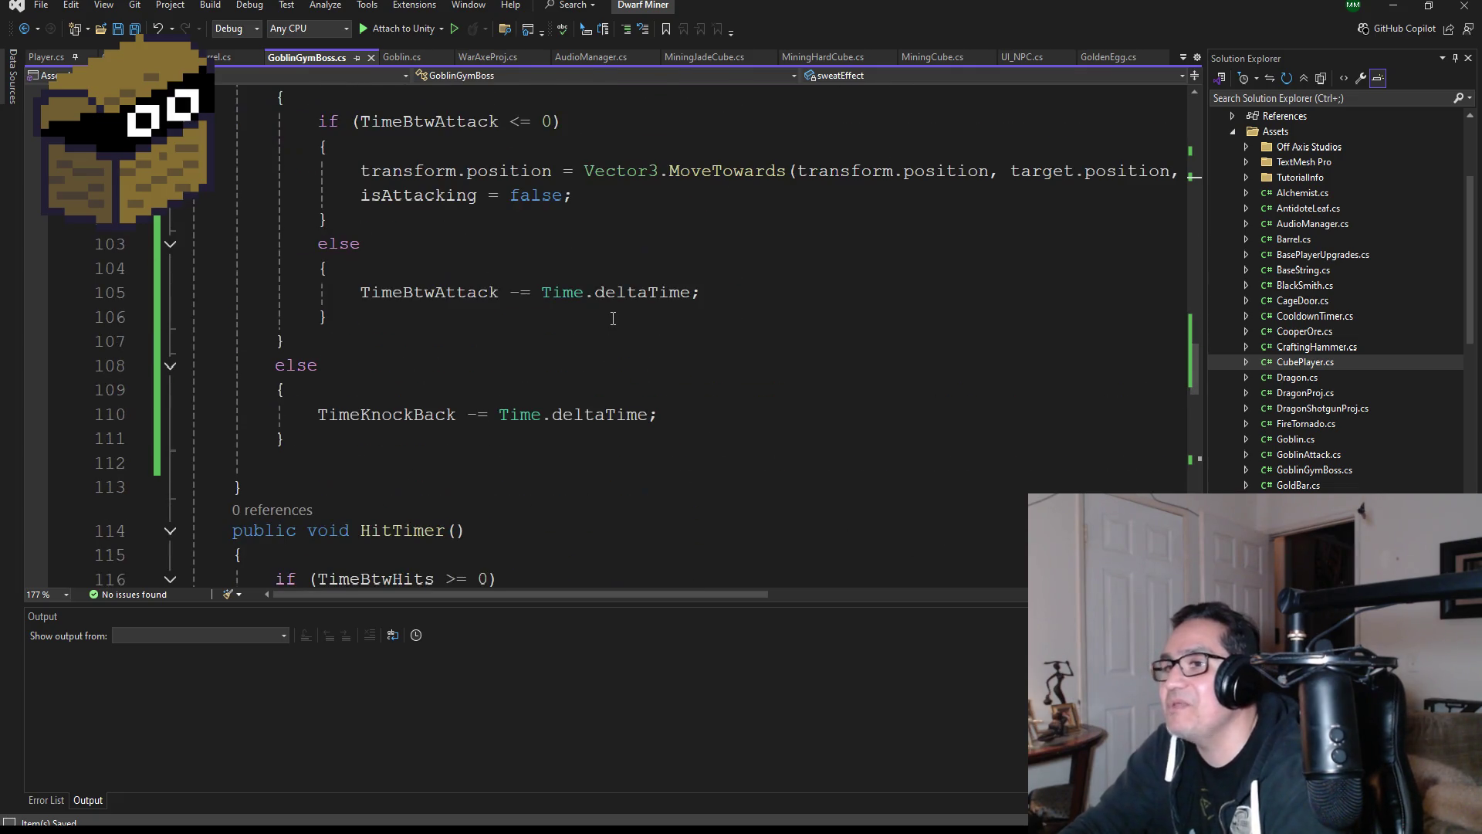
{"action": "scroll", "coordinate": [606, 317], "scroll_direction": "up", "scroll_amount": 2}
{"action": "scroll", "coordinate": [598, 307], "scroll_direction": "up", "scroll_amount": 3}
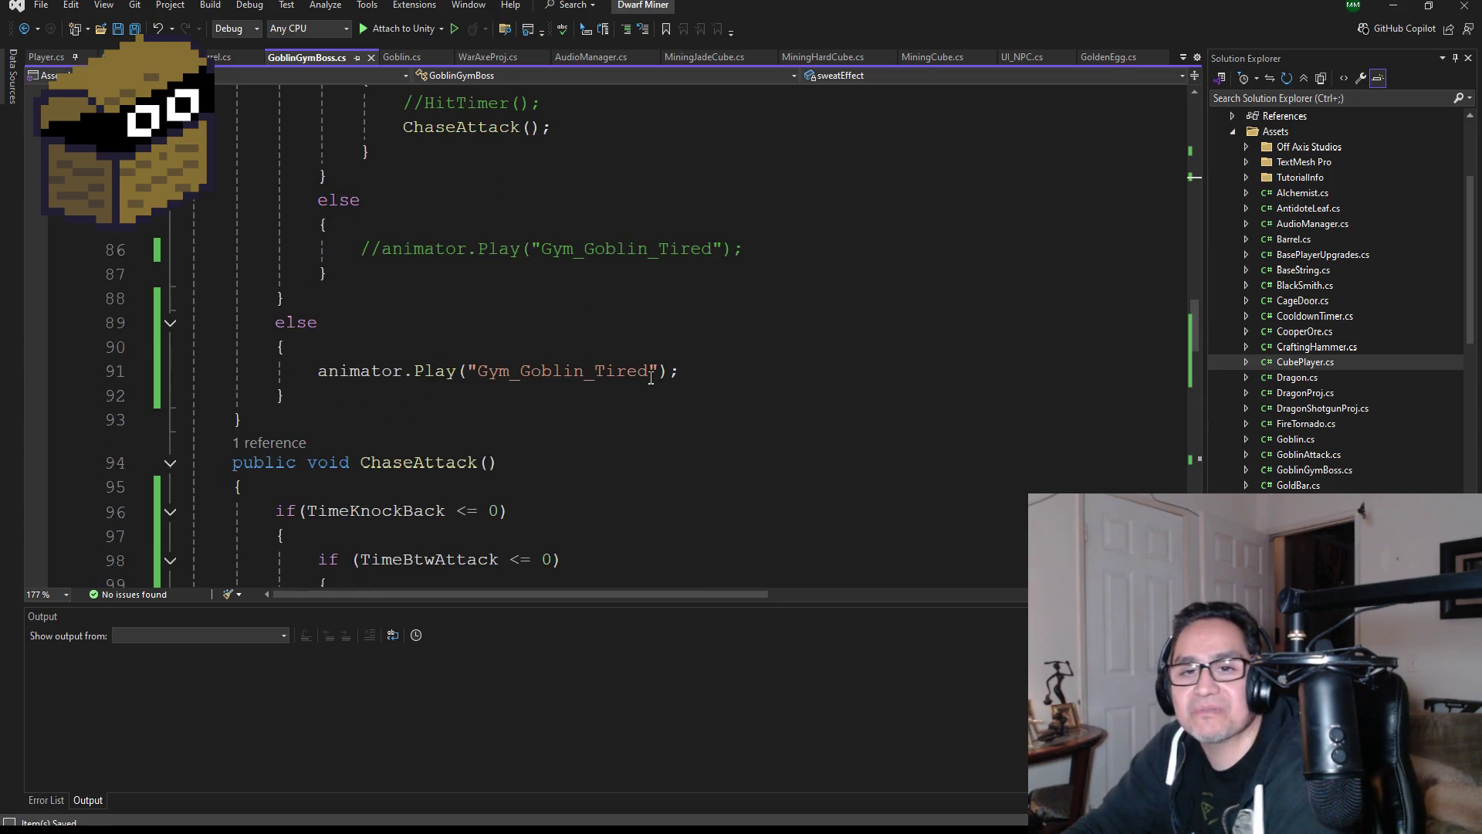
{"action": "scroll", "coordinate": [657, 382], "scroll_direction": "down", "scroll_amount": 8}
{"action": "scroll", "coordinate": [678, 371], "scroll_direction": "down", "scroll_amount": 6}
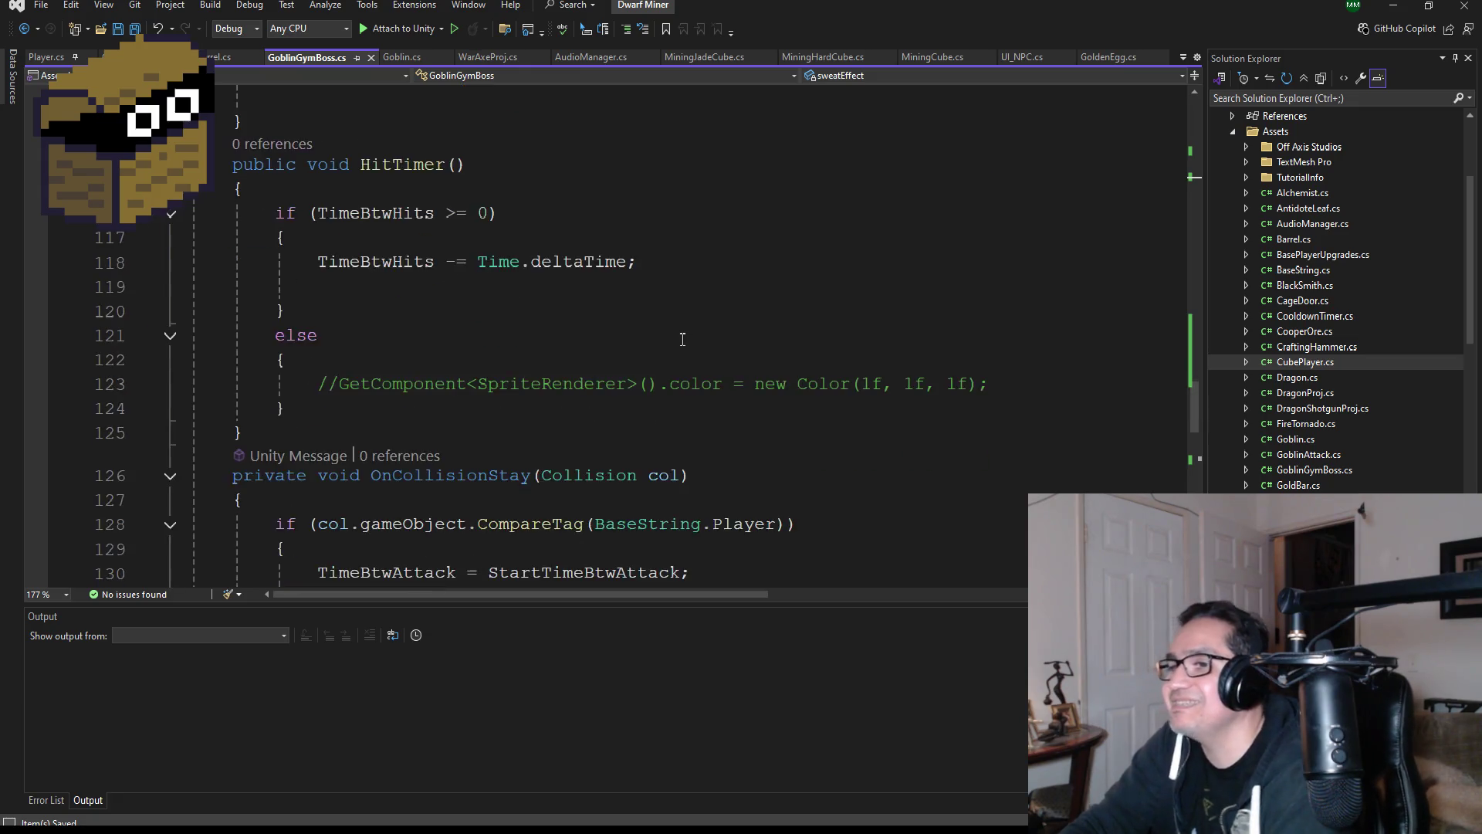
{"action": "scroll", "coordinate": [576, 376], "scroll_direction": "down", "scroll_amount": 5}
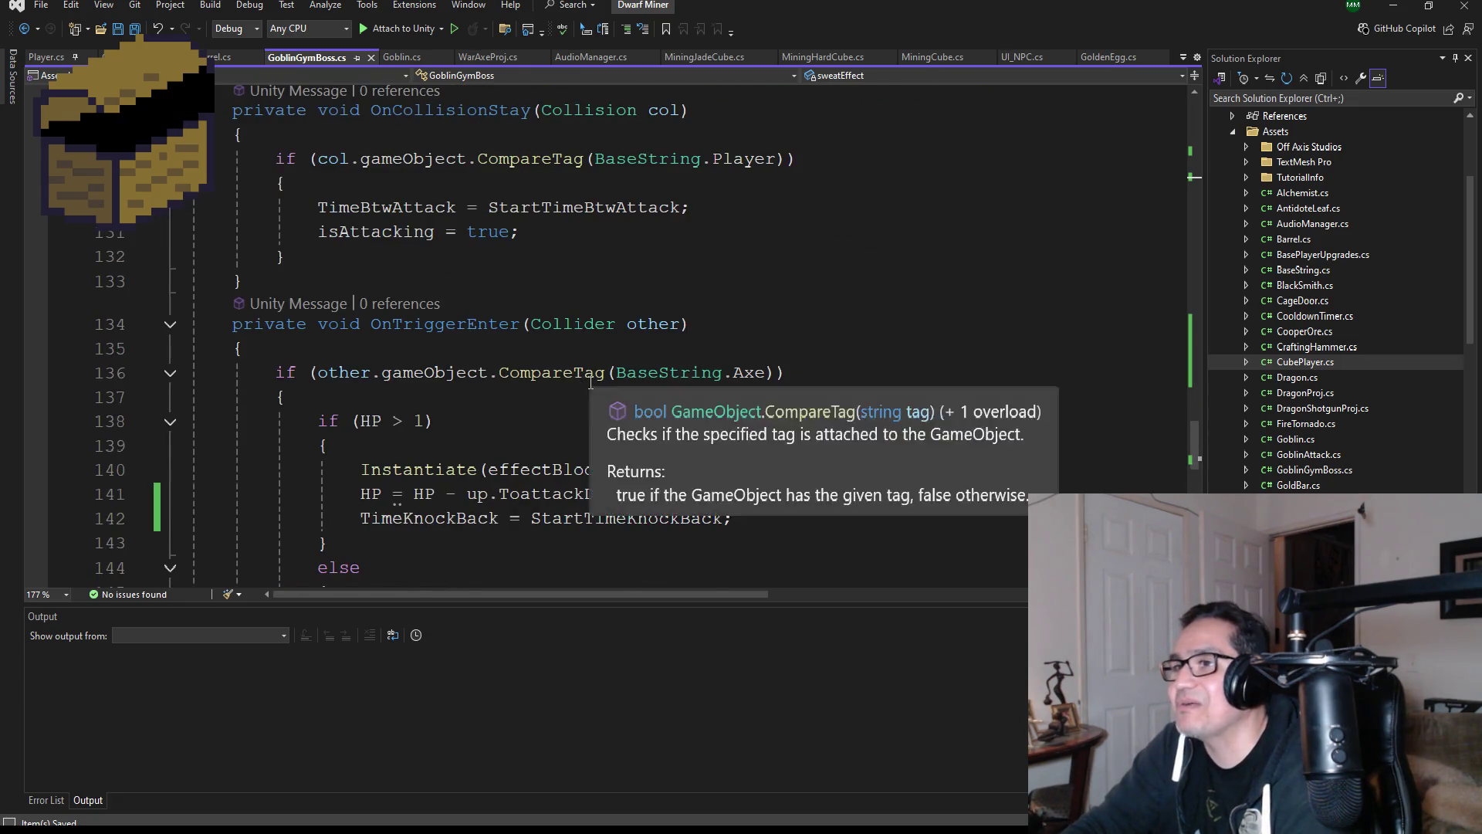
{"action": "scroll", "coordinate": [513, 359], "scroll_direction": "up", "scroll_amount": 4}
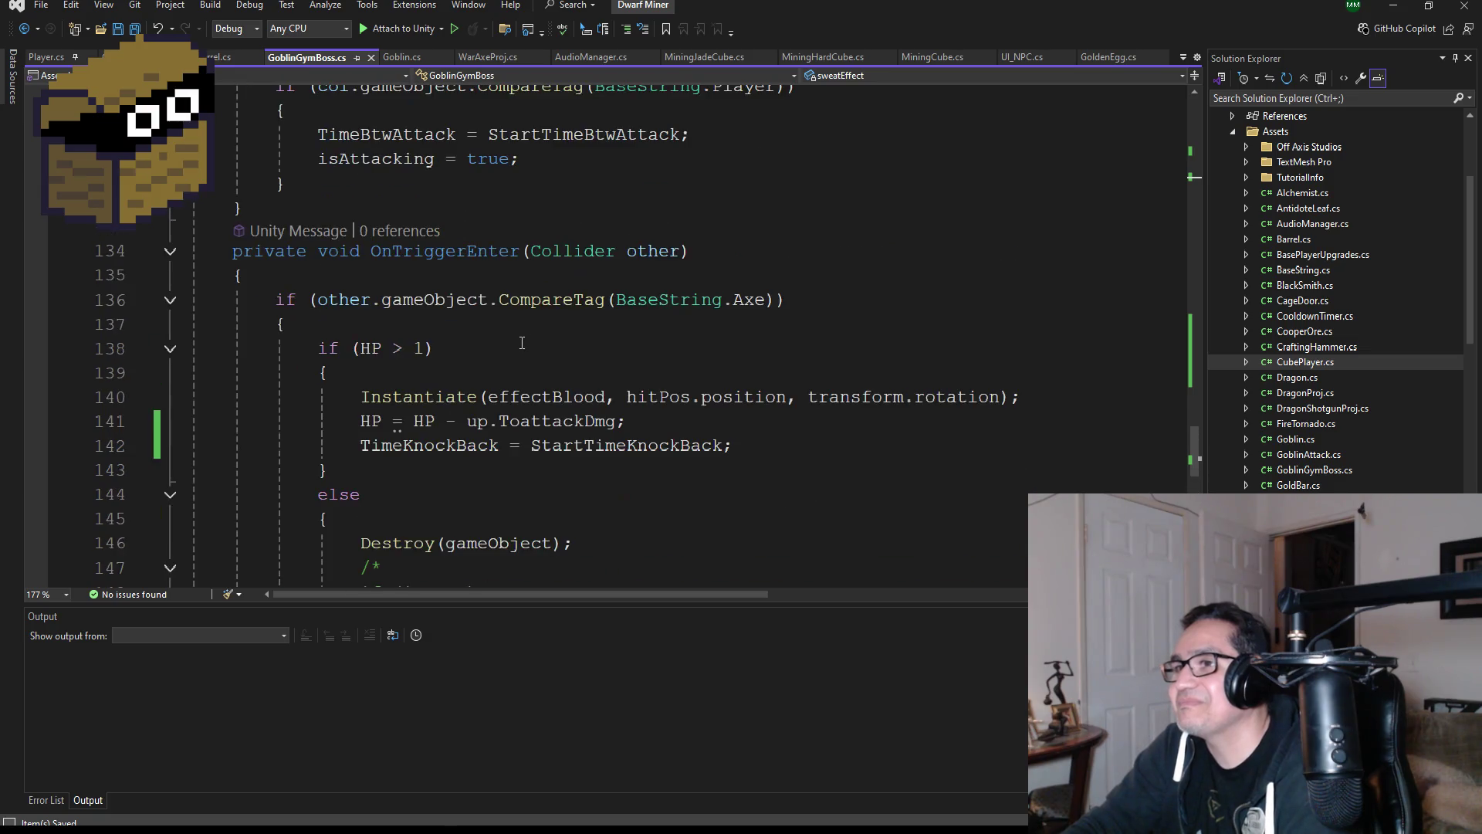
{"action": "scroll", "coordinate": [540, 367], "scroll_direction": "down", "scroll_amount": 5}
{"action": "scroll", "coordinate": [568, 375], "scroll_direction": "down", "scroll_amount": 4}
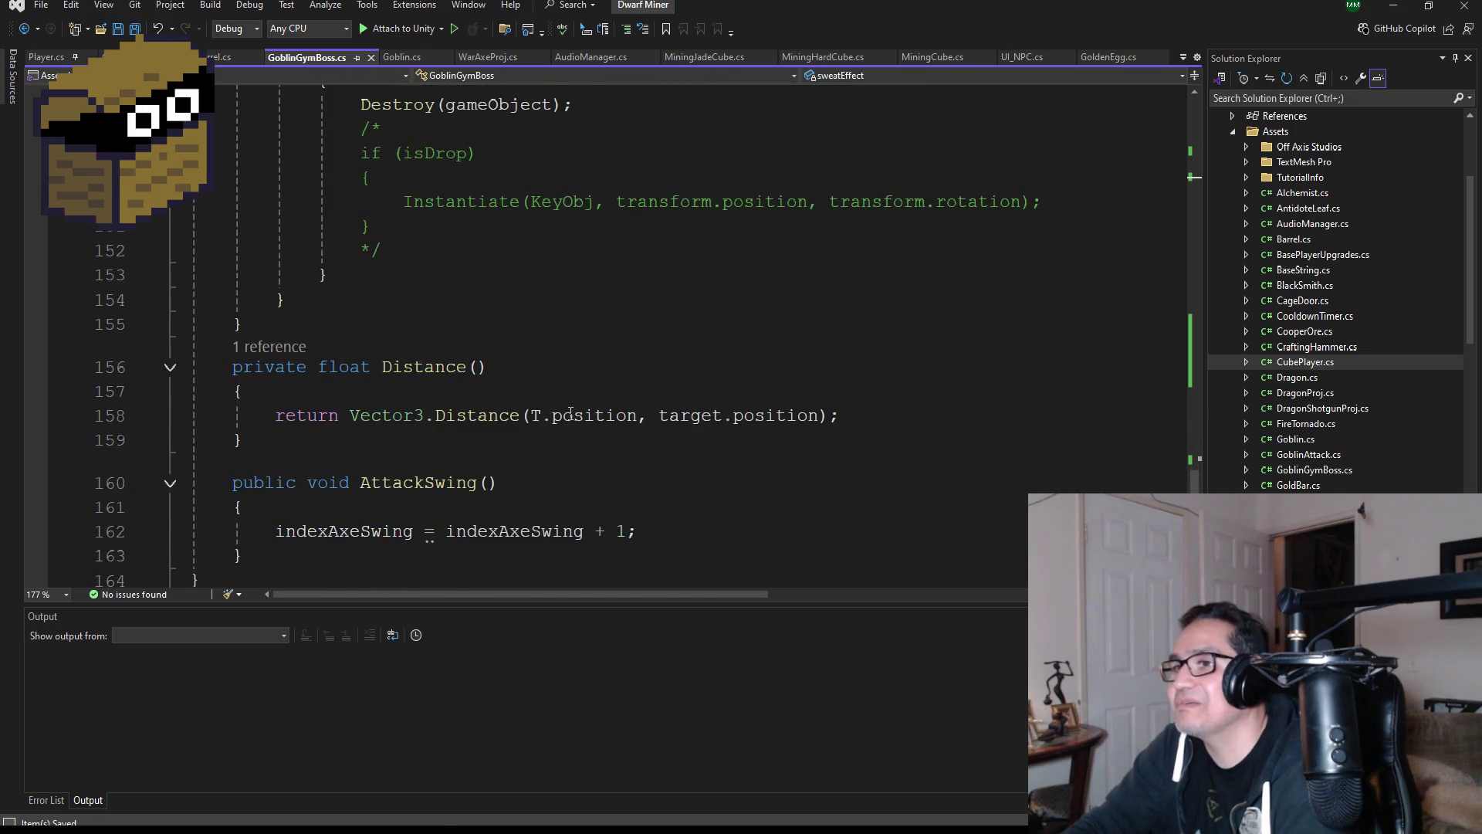
{"action": "scroll", "coordinate": [560, 375], "scroll_direction": "up", "scroll_amount": 15}
{"action": "scroll", "coordinate": [563, 372], "scroll_direction": "up", "scroll_amount": 20}
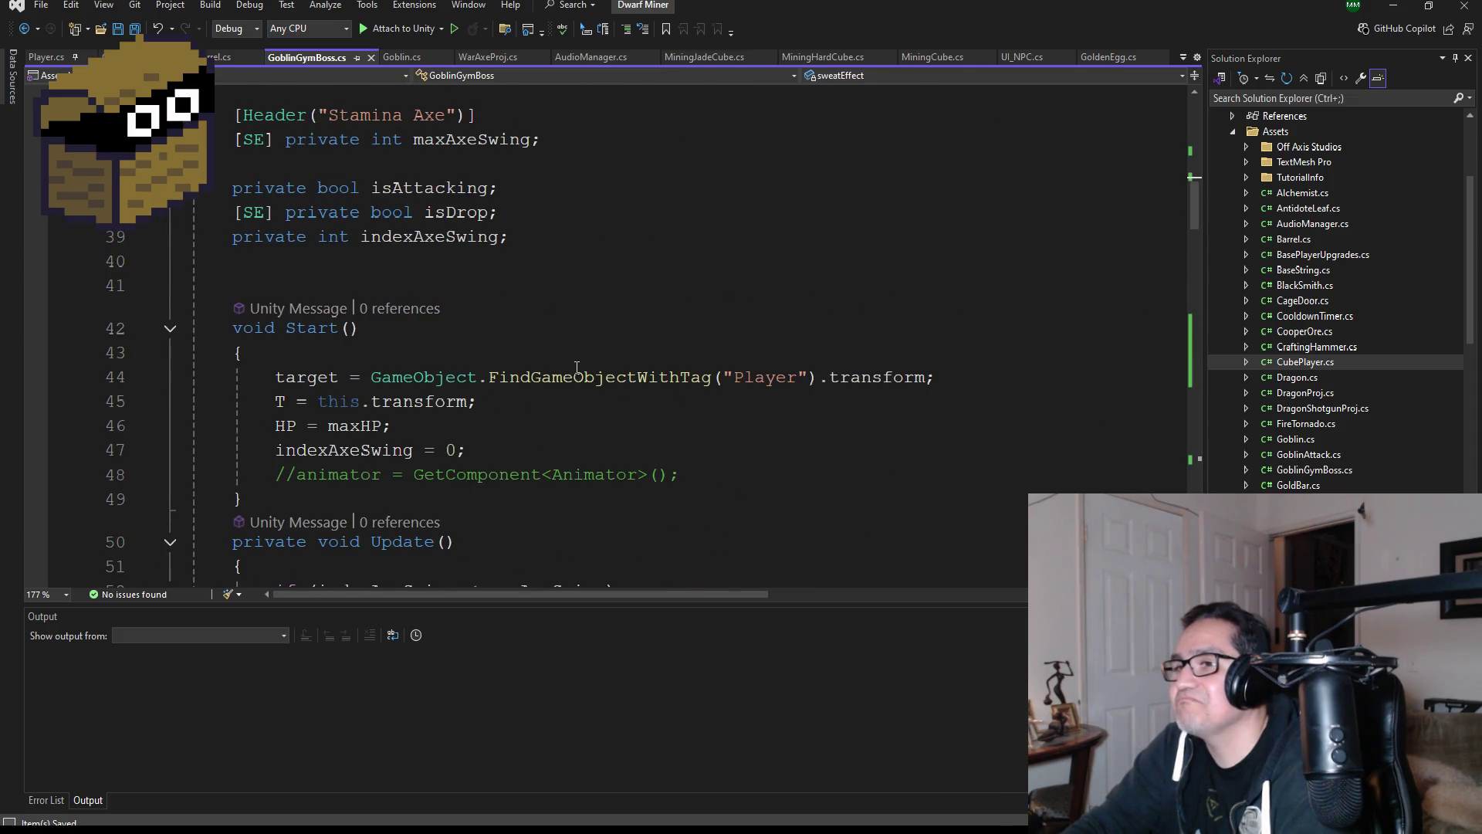
{"action": "scroll", "coordinate": [571, 366], "scroll_direction": "up", "scroll_amount": 3}
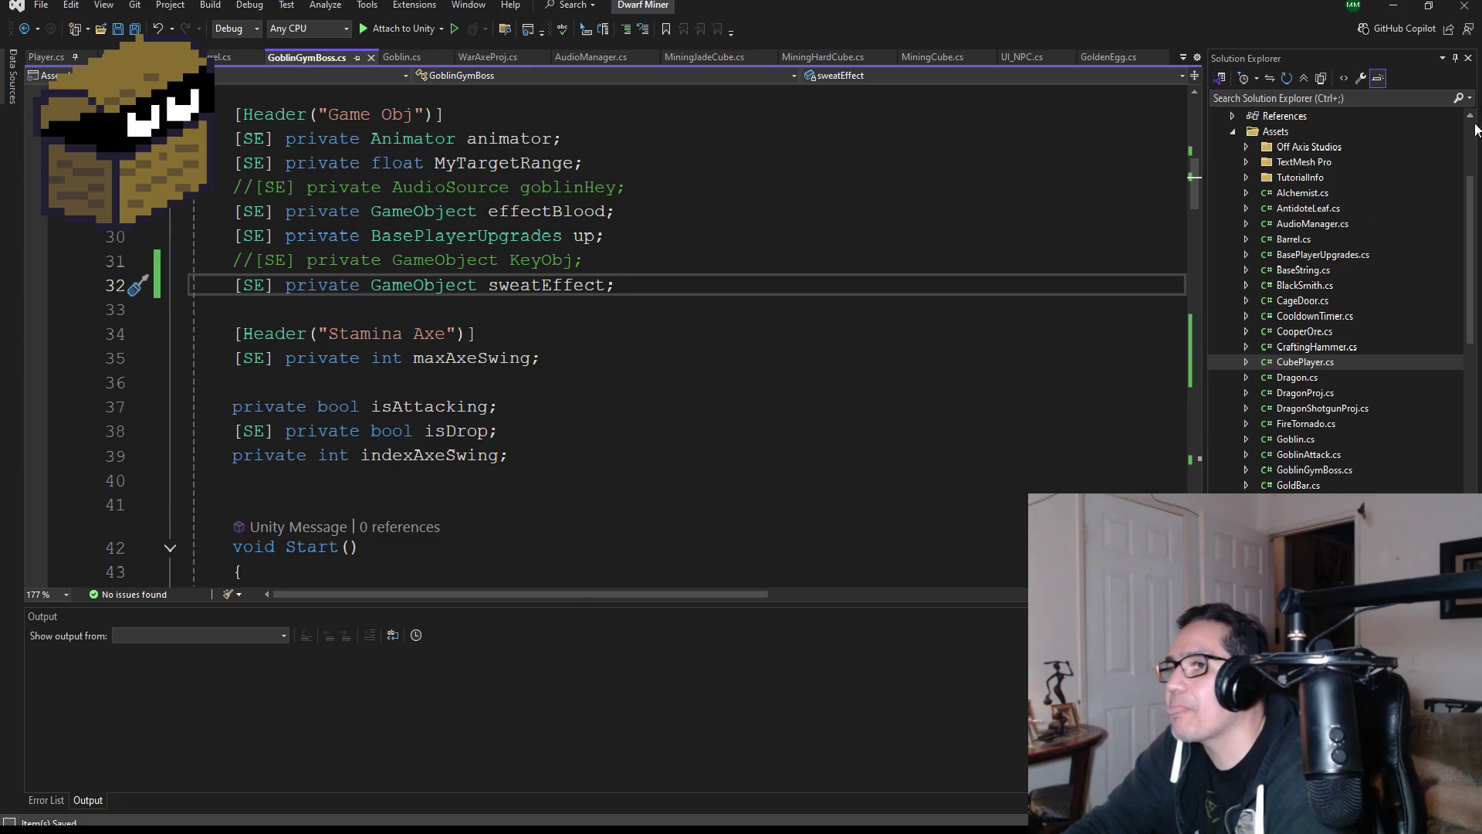
- Return to Unity, check the SphereColliderBomb prefab, and collapse the BossArea group in the Hierarchy
{"action": "left_click", "coordinate": [1394, 6]}
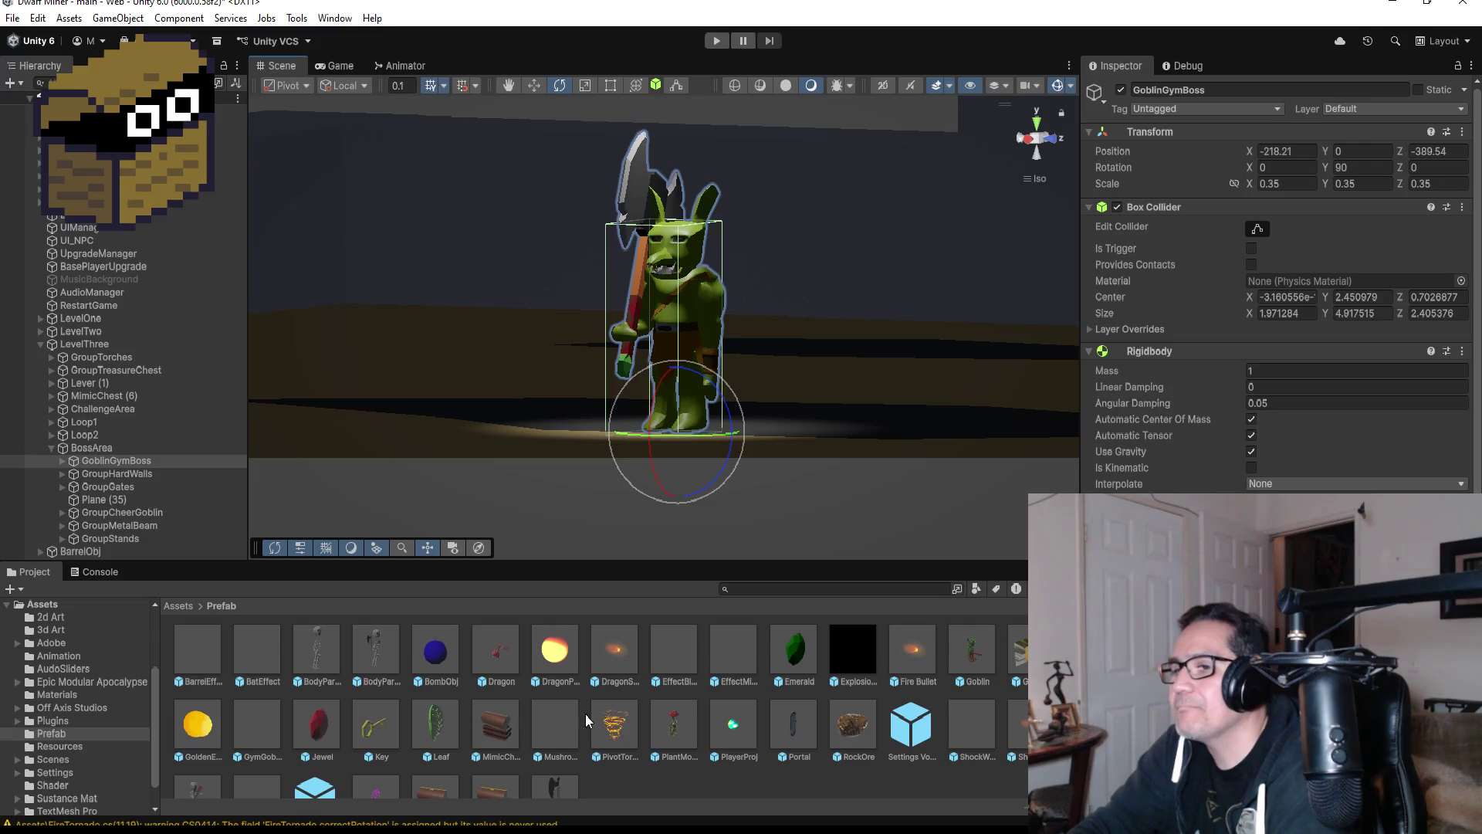
{"action": "scroll", "coordinate": [693, 779], "scroll_direction": "down", "scroll_amount": 1}
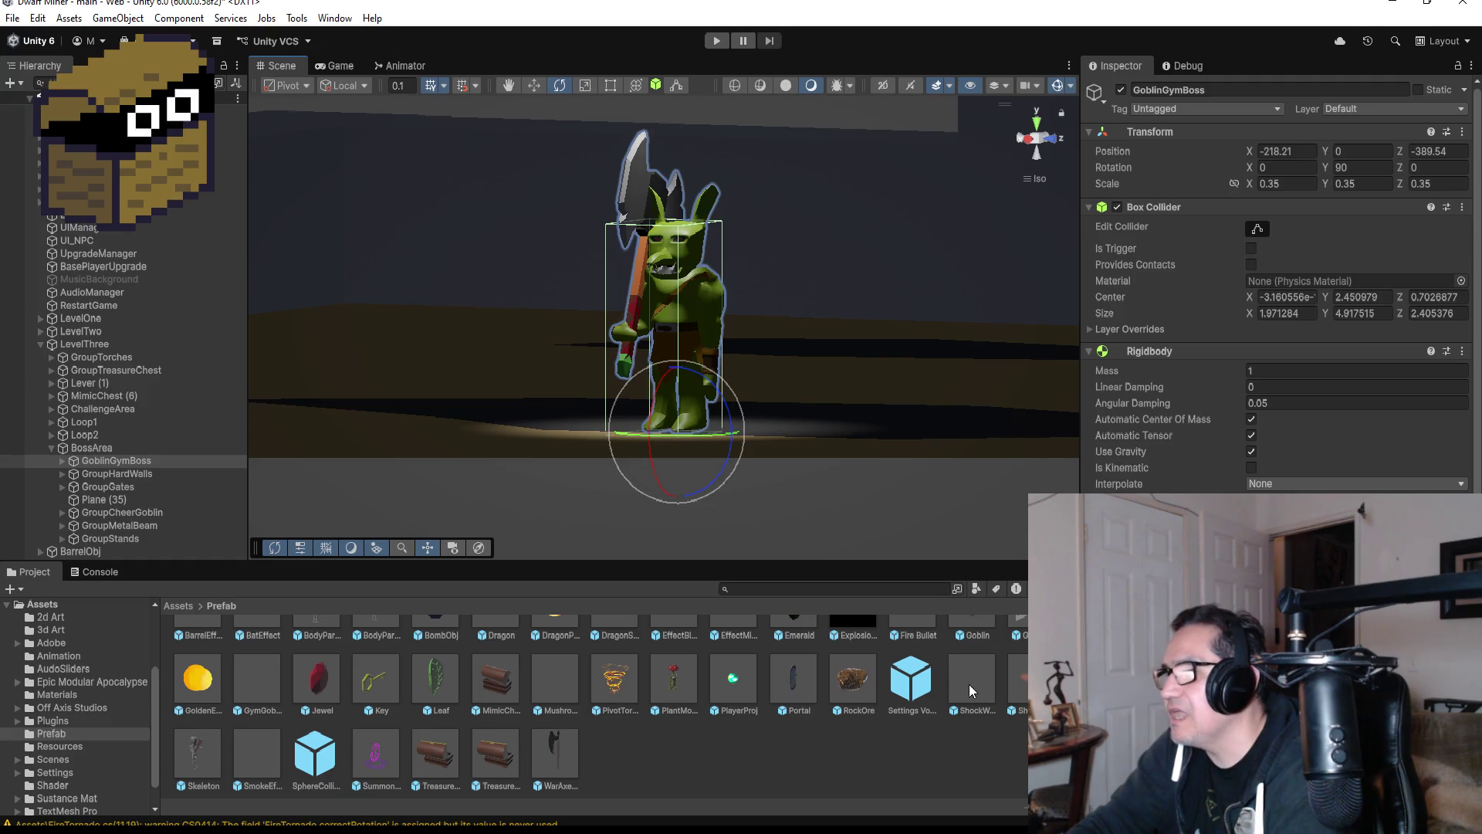
{"action": "left_click", "coordinate": [315, 753]}
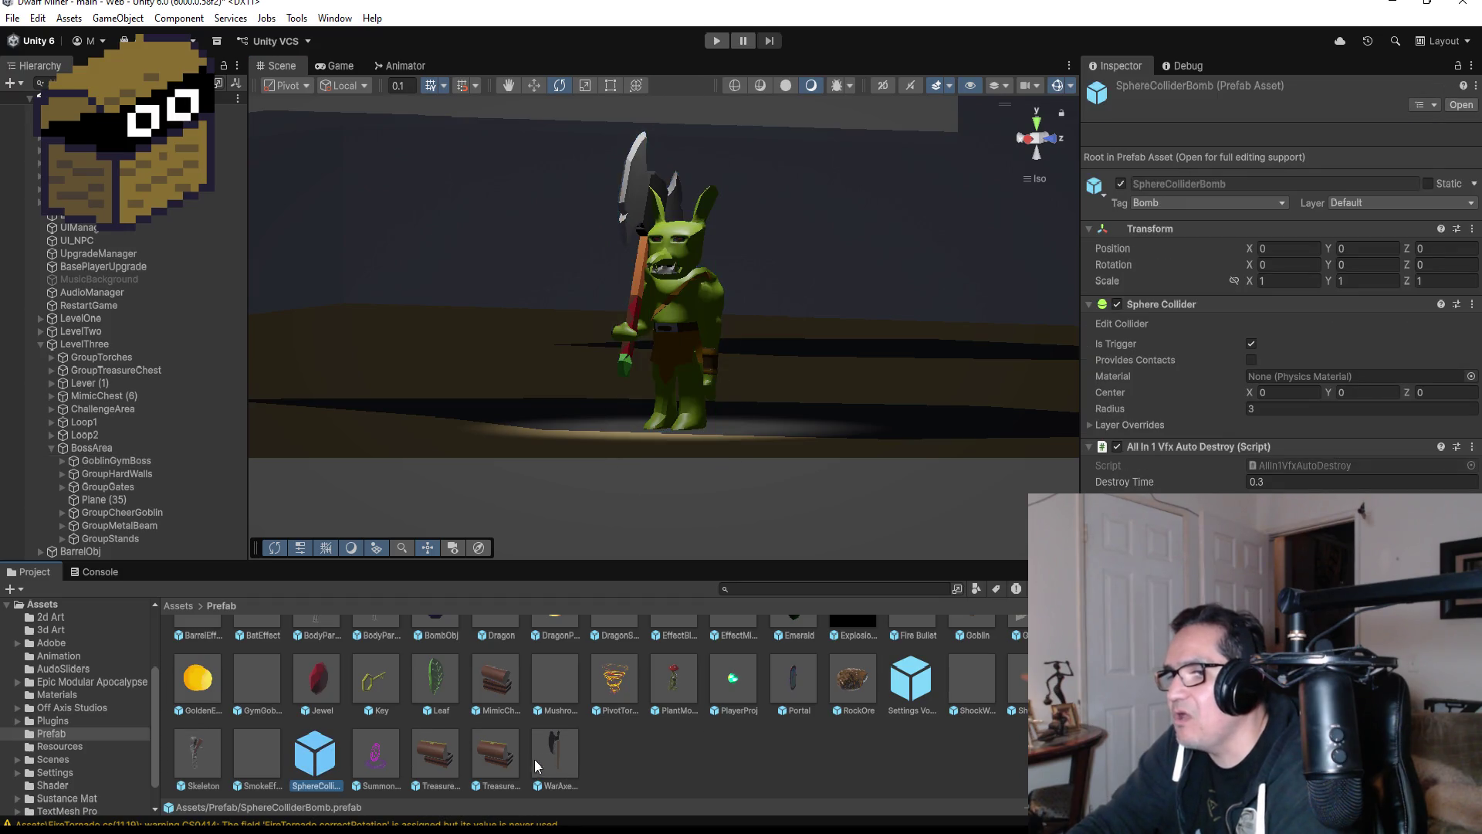
{"action": "scroll", "coordinate": [313, 739], "scroll_direction": "up", "scroll_amount": 2}
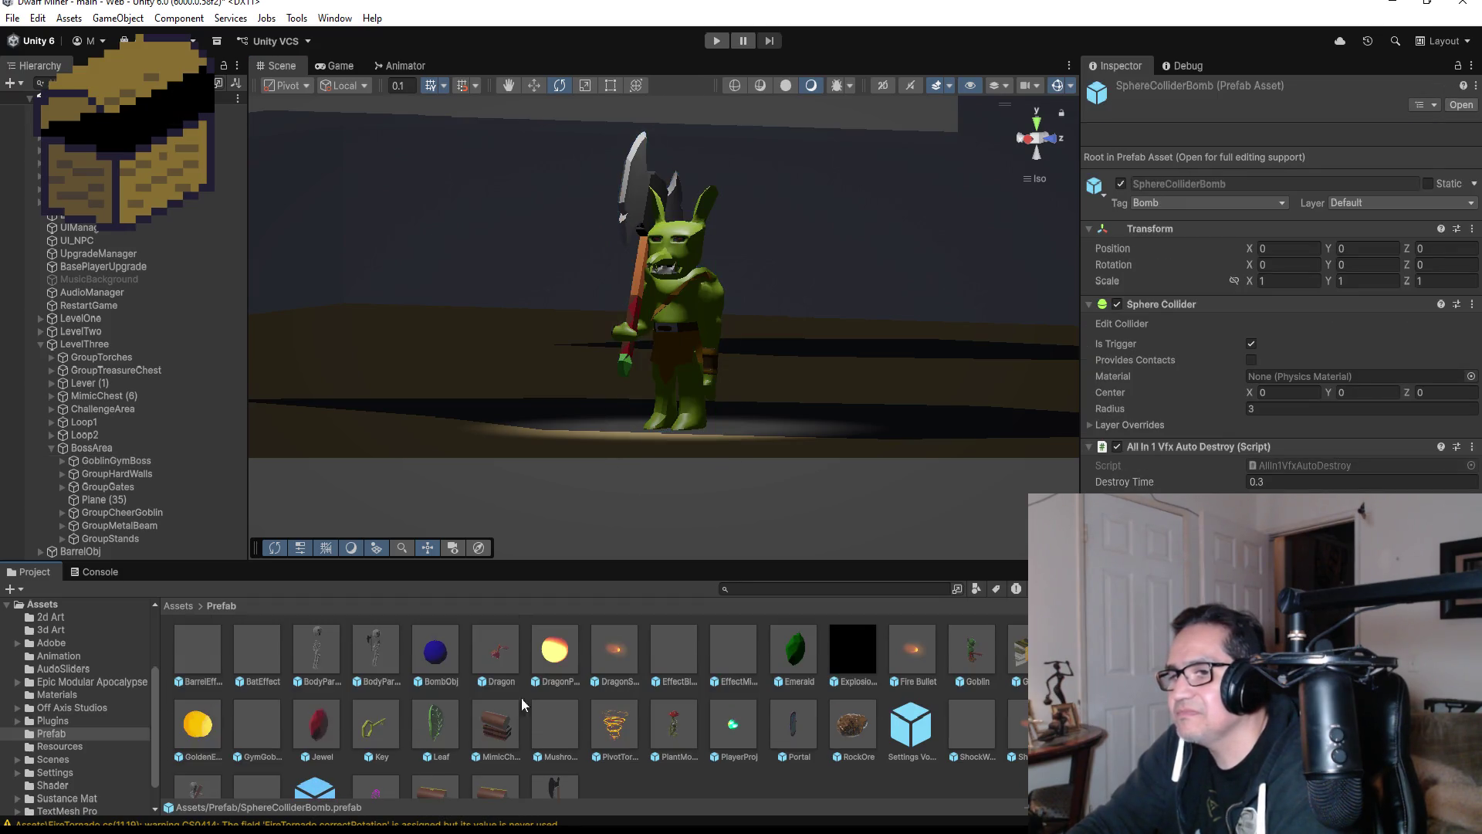
{"action": "scroll", "coordinate": [925, 735], "scroll_direction": "down", "scroll_amount": 2}
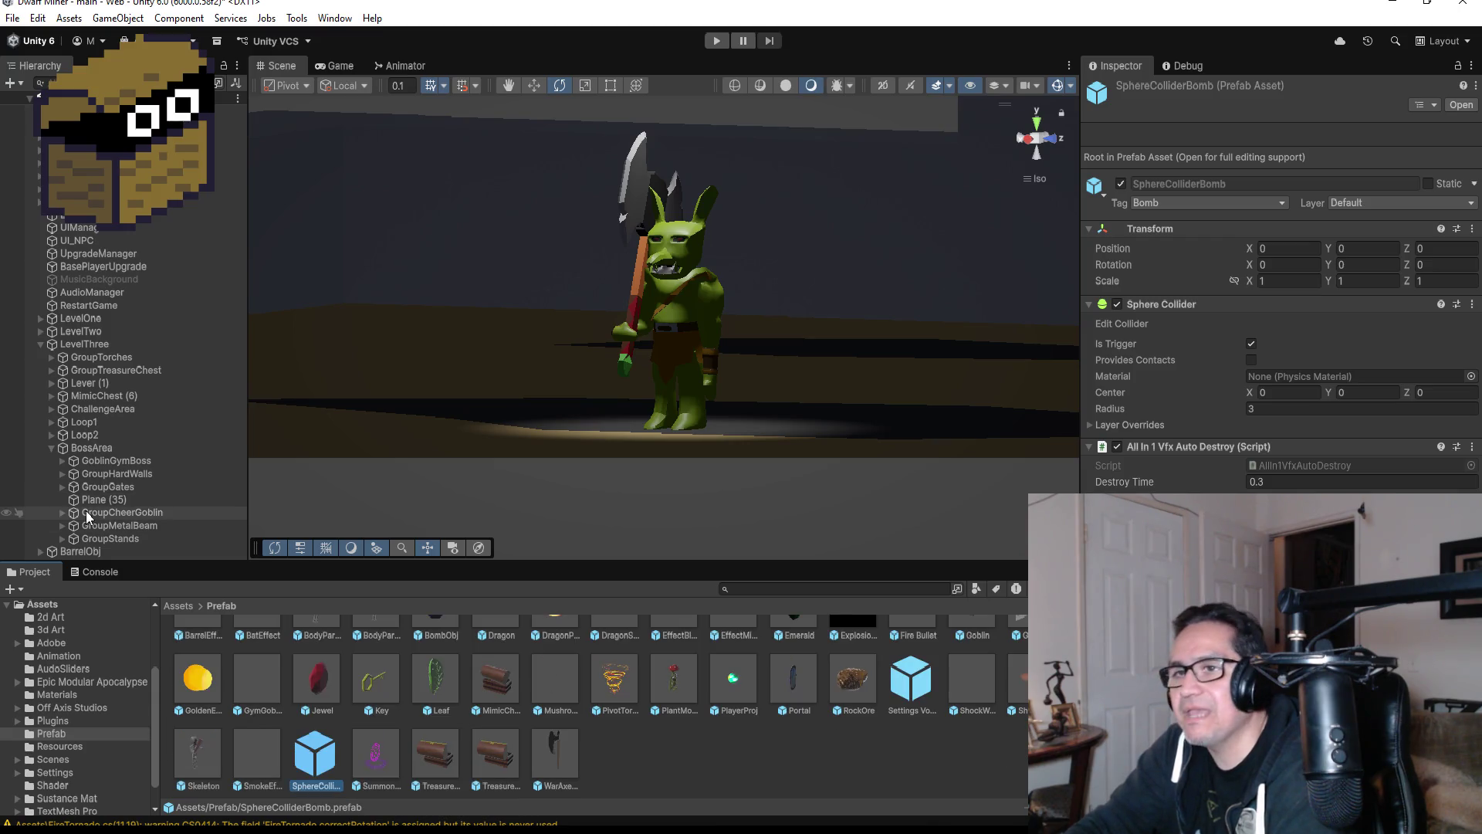
{"action": "left_click", "coordinate": [51, 448]}
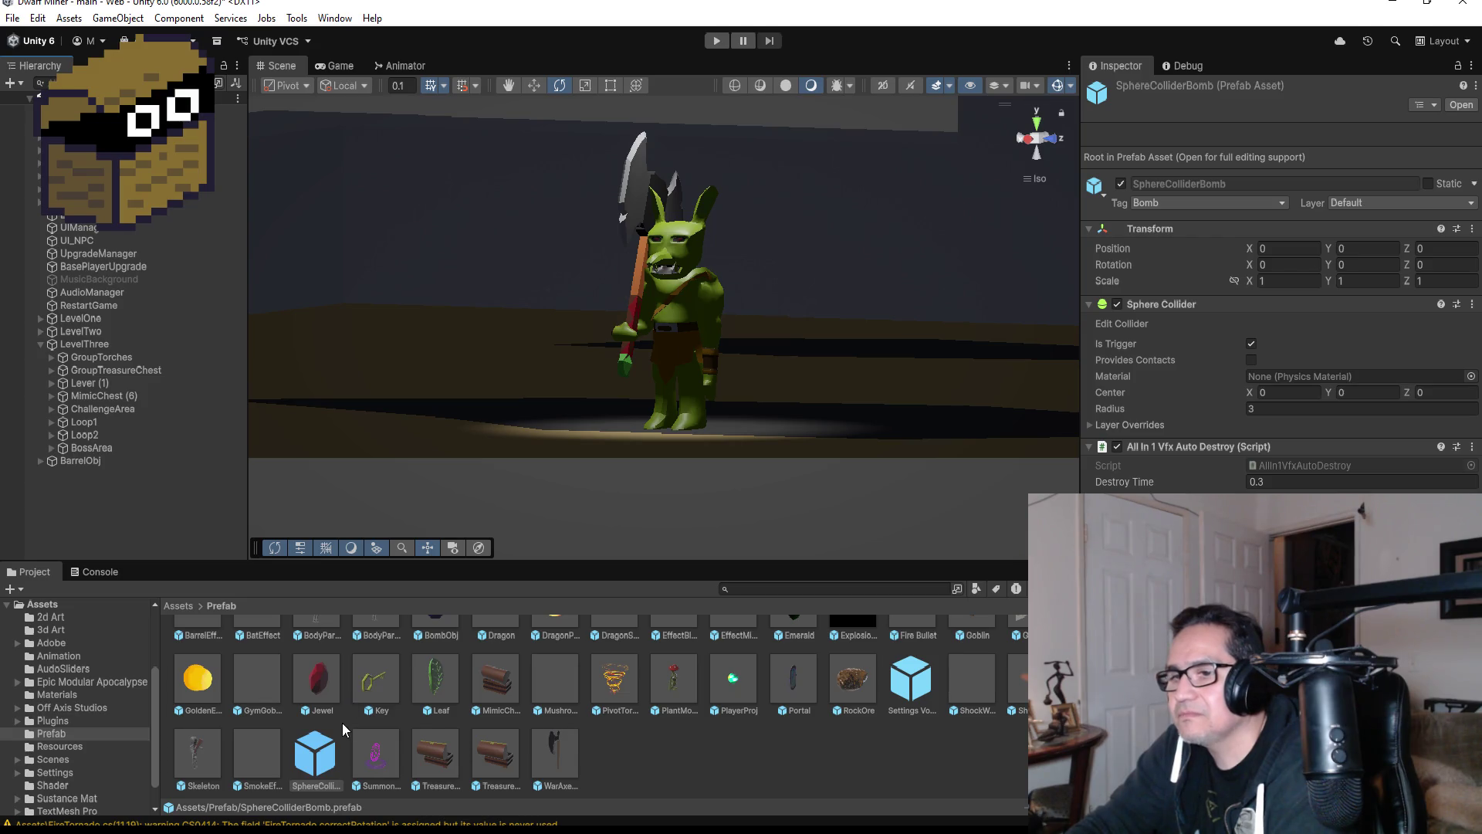
- Look through the EffectBlood, EffectMineBreak, Settings Volume and MushroomGas prefabs, then select GymGoblinEffect
{"action": "scroll", "coordinate": [341, 725], "scroll_direction": "up", "scroll_amount": 2}
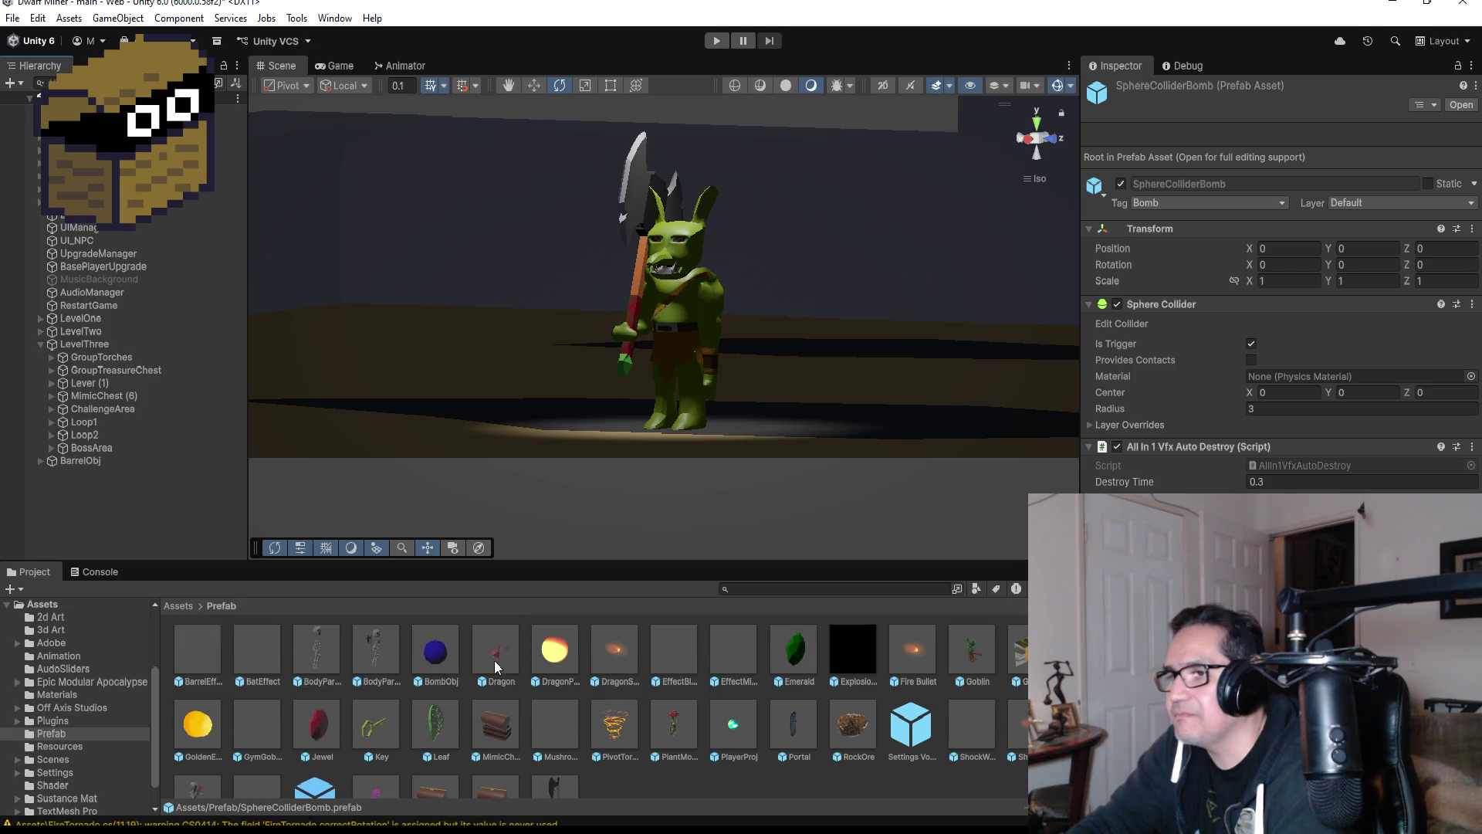
{"action": "left_click", "coordinate": [667, 650]}
{"action": "left_click", "coordinate": [730, 638]}
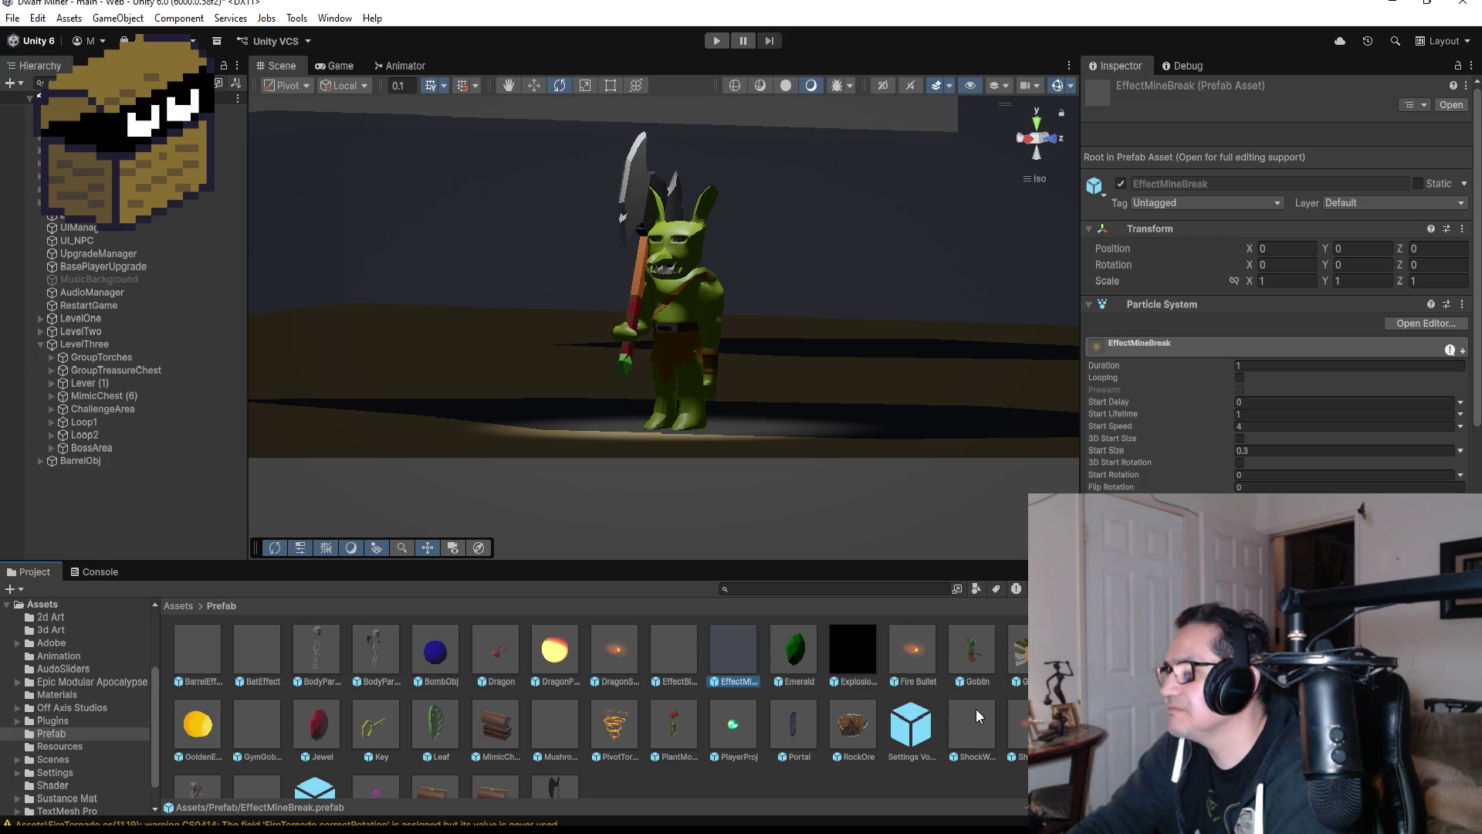
{"action": "left_click", "coordinate": [912, 720]}
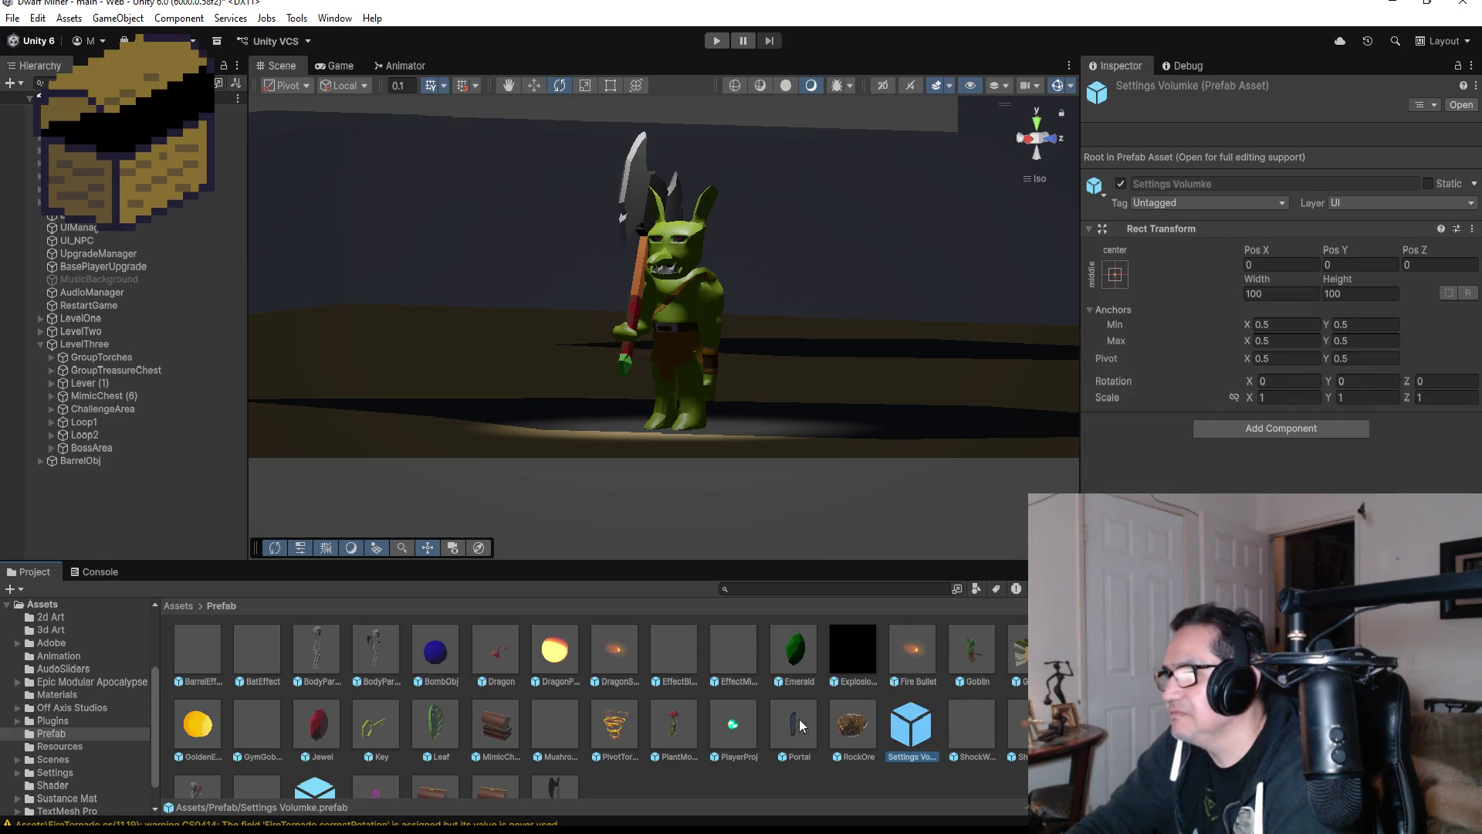
{"action": "left_click", "coordinate": [548, 723]}
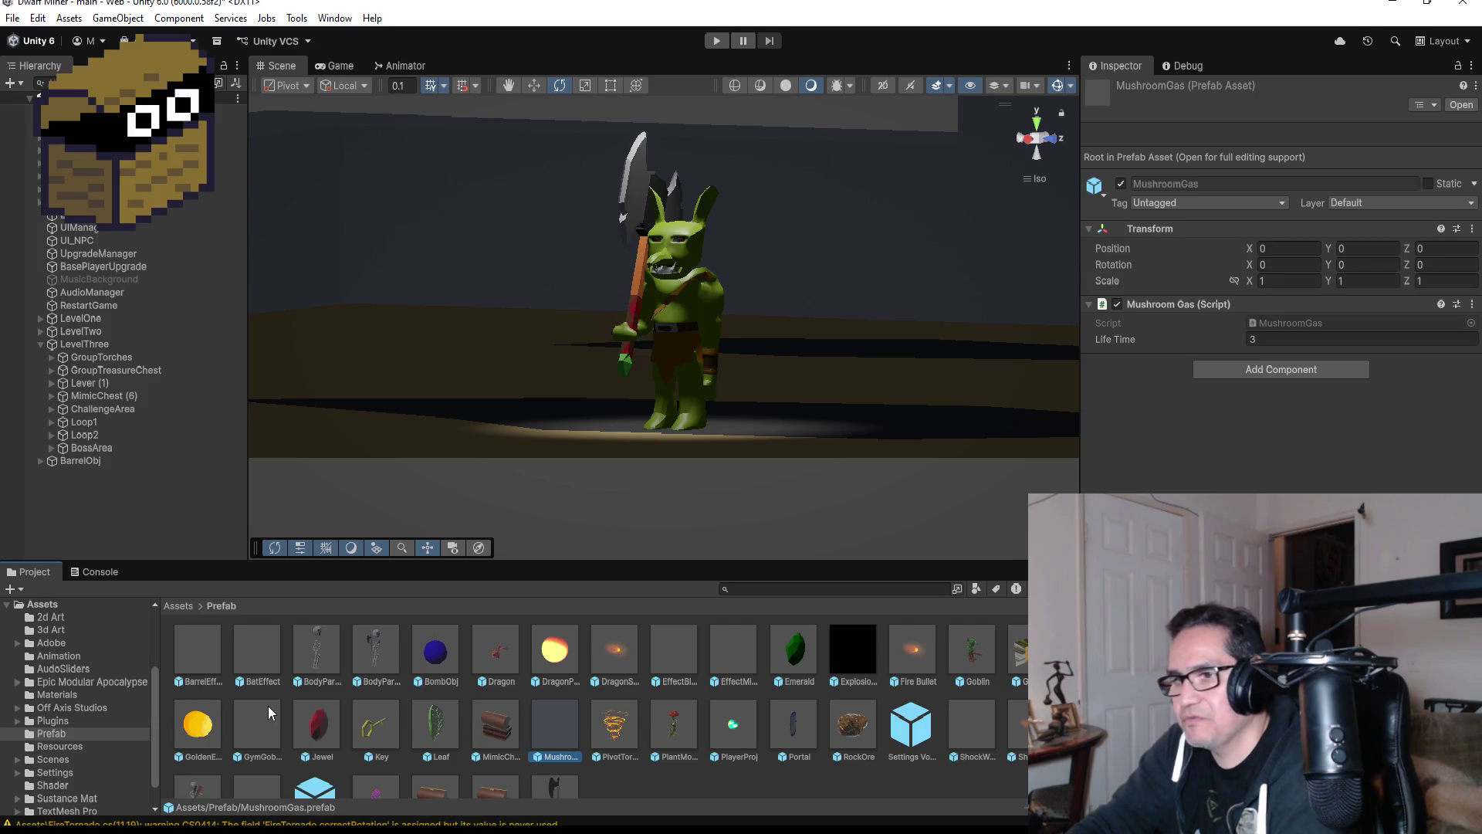
{"action": "scroll", "coordinate": [270, 707], "scroll_direction": "down", "scroll_amount": 2}
{"action": "left_click", "coordinate": [274, 683]}
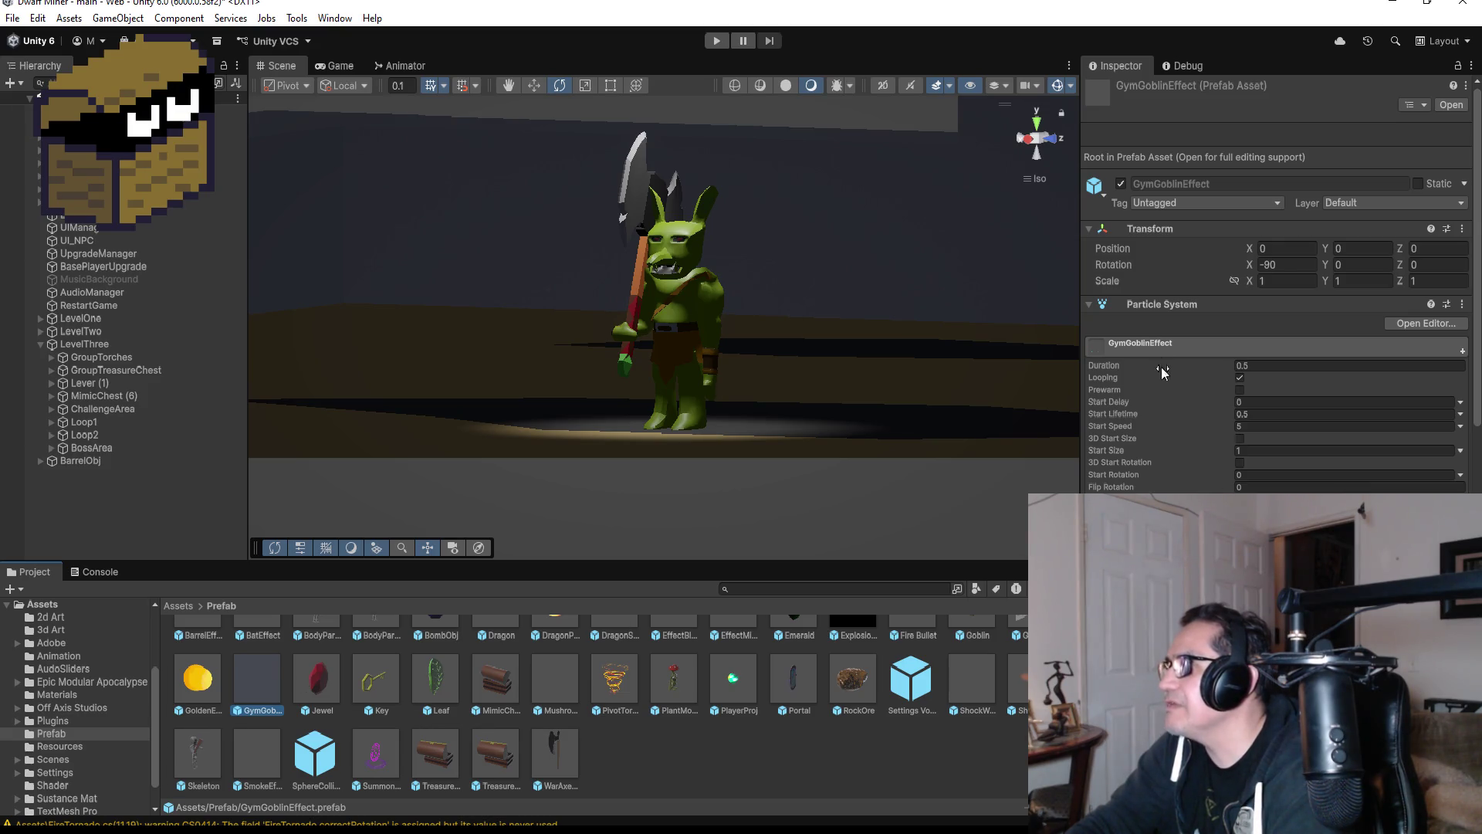
- In Prefab Mode rename GymGoblinEffect to SweatEffect, apply Rename File, and go back to the scene
{"action": "double_click", "coordinate": [262, 679]}
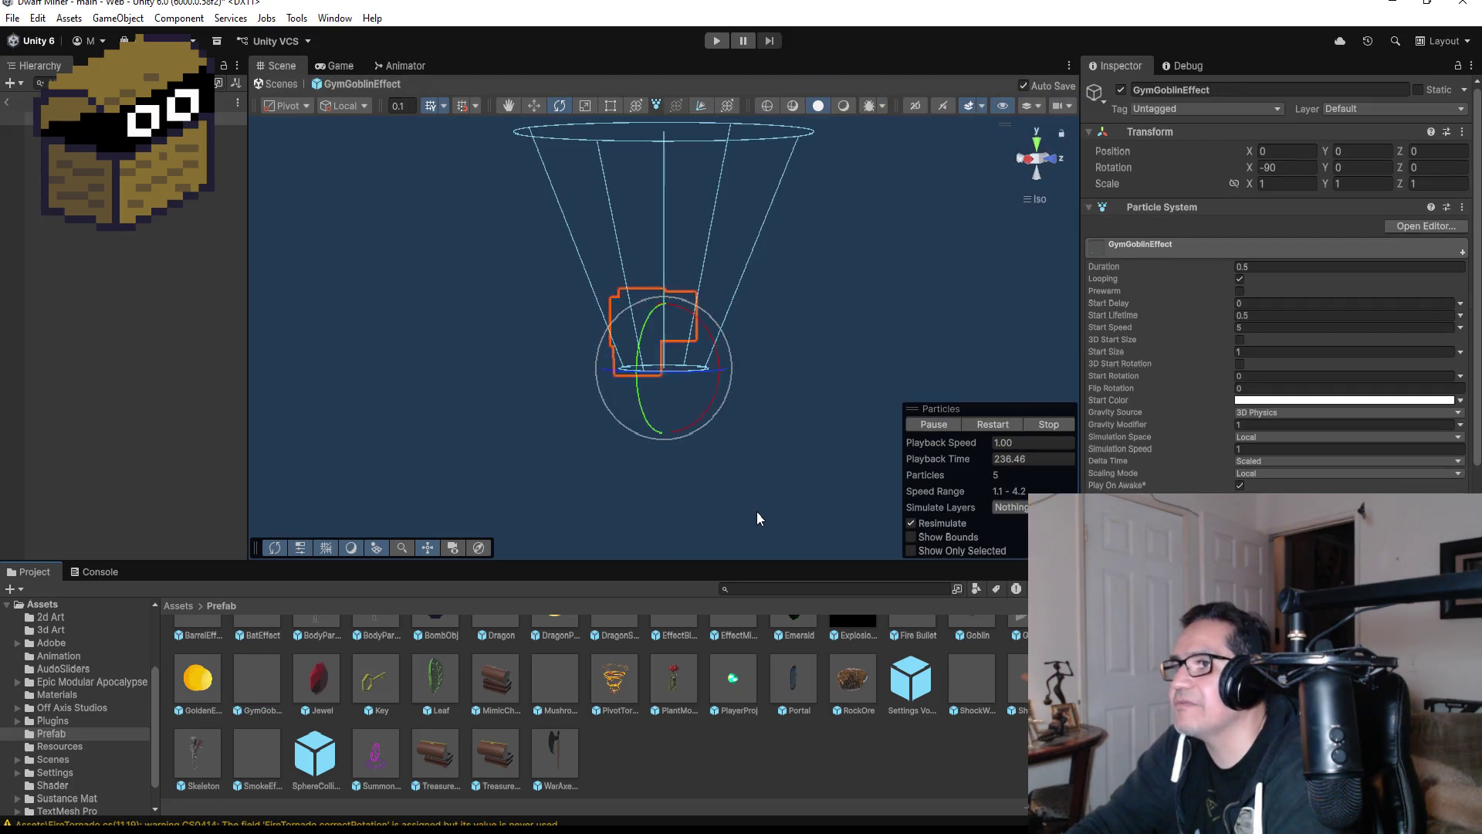
{"action": "left_click", "coordinate": [1230, 91]}
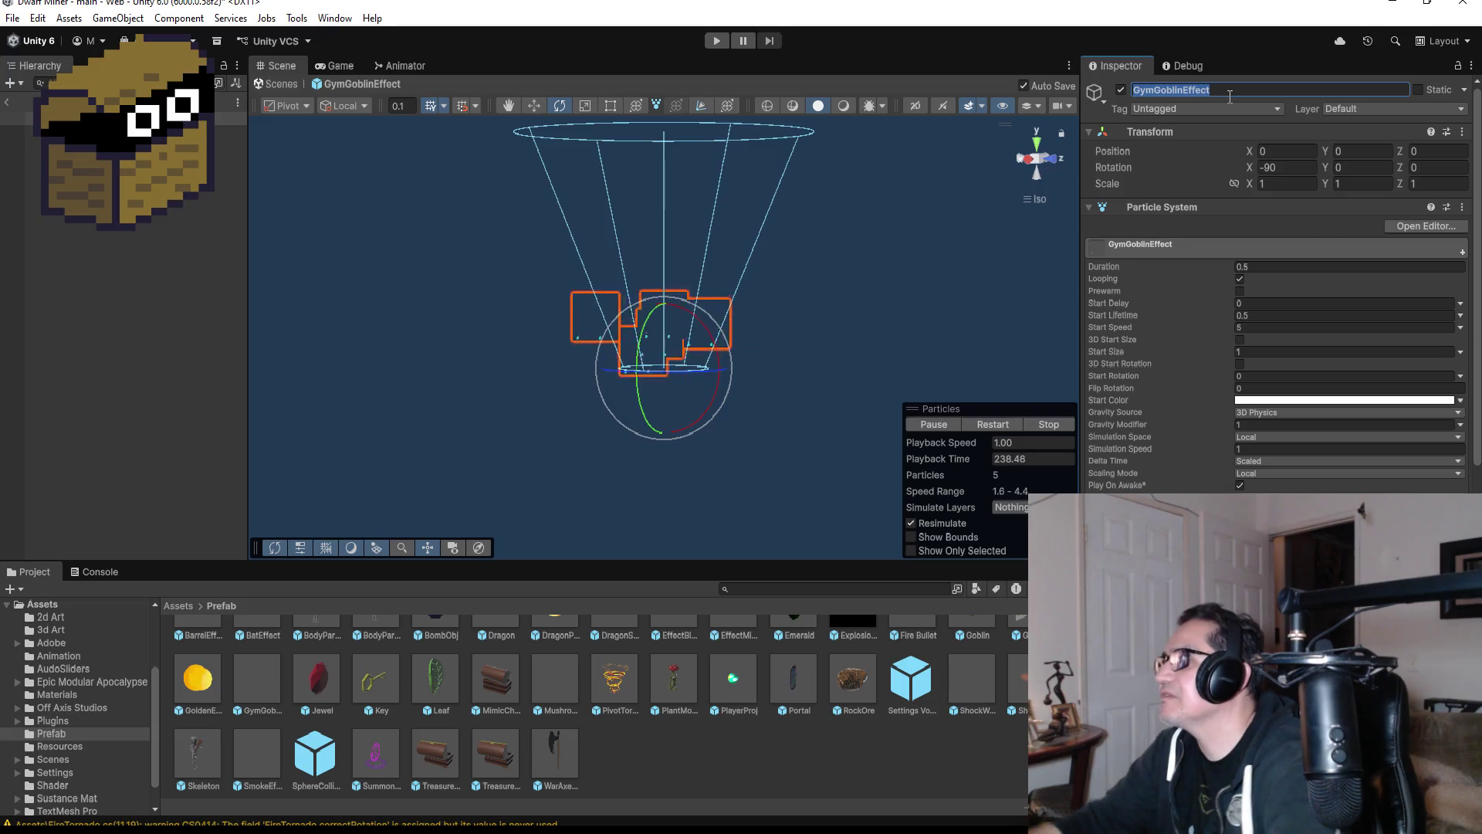
{"action": "key", "text": "BackSpace"}
{"action": "type", "text": "Sweat"}
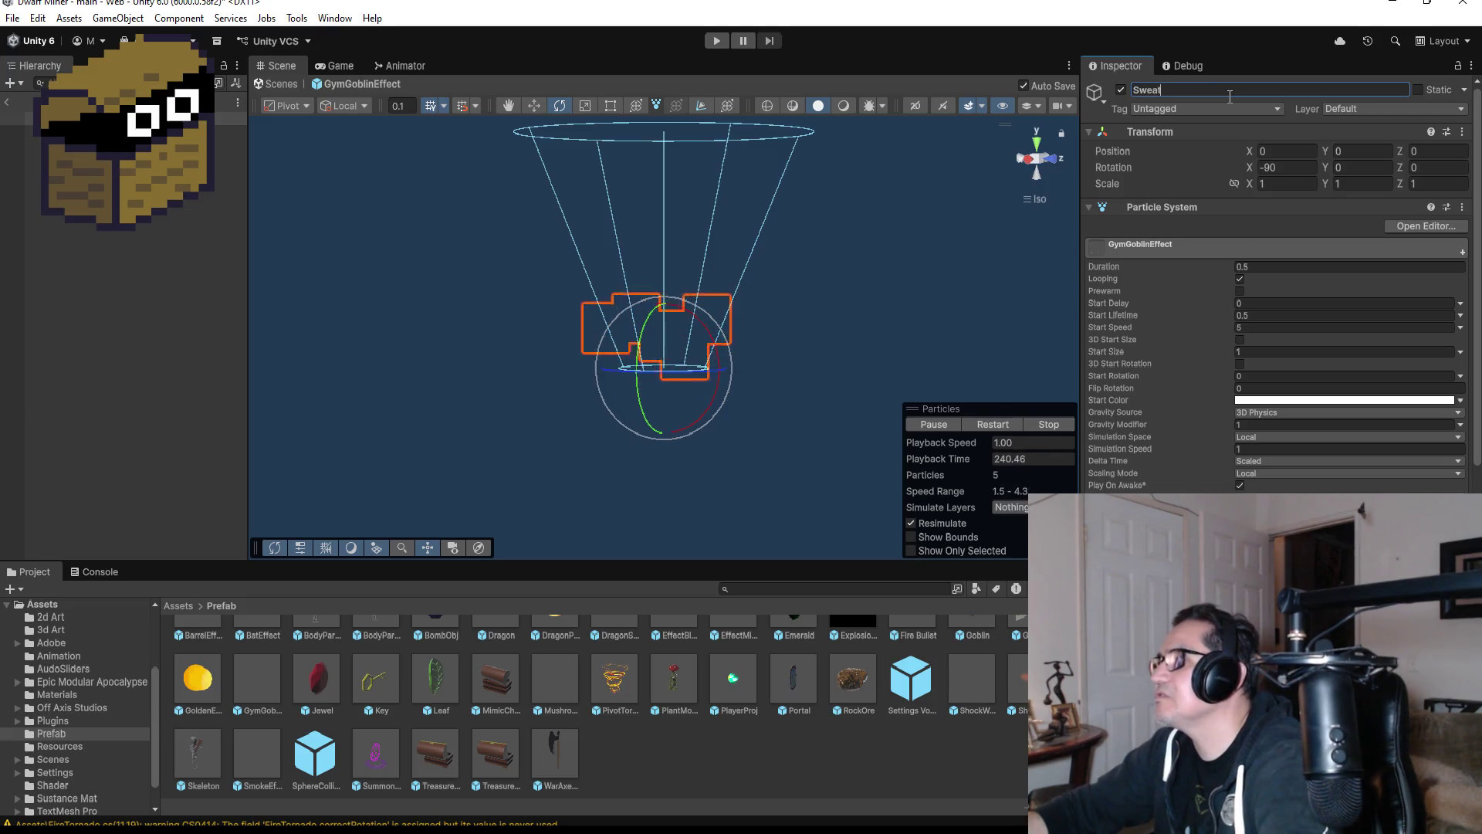
{"action": "type", "text": "Effect"}
{"action": "key", "text": "Return"}
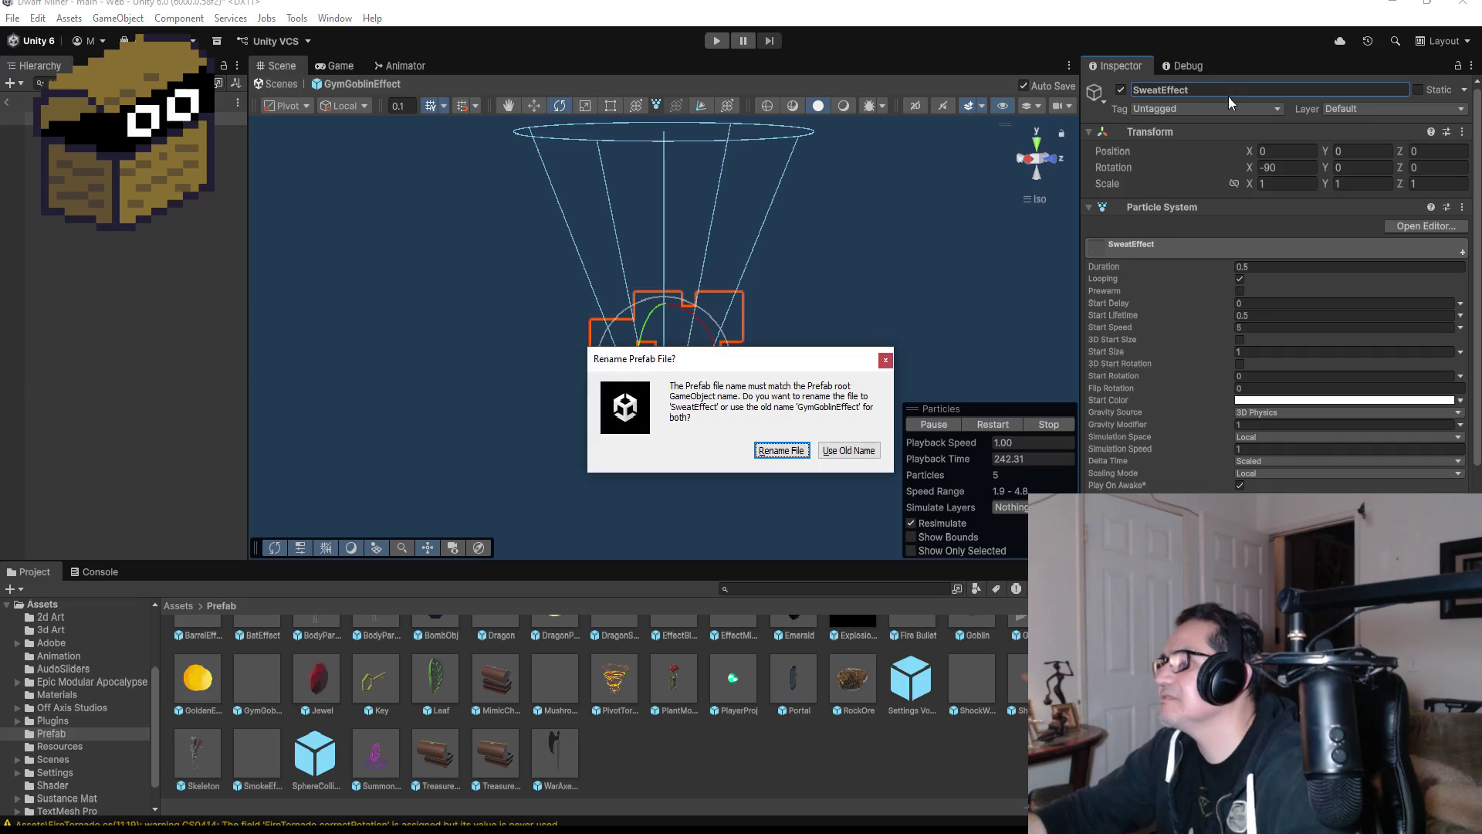
{"action": "left_click", "coordinate": [779, 451]}
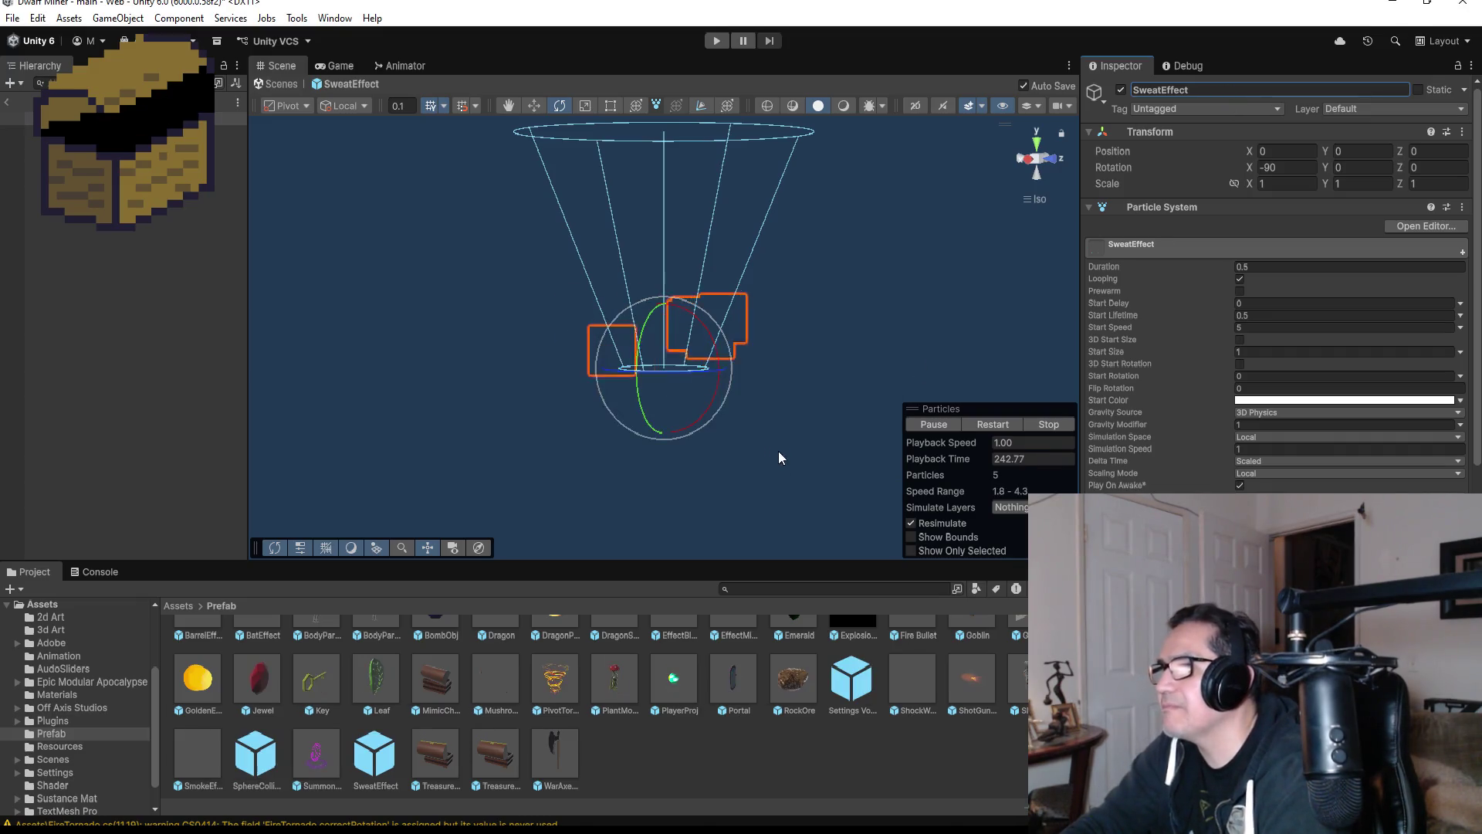
{"action": "left_click", "coordinate": [7, 102]}
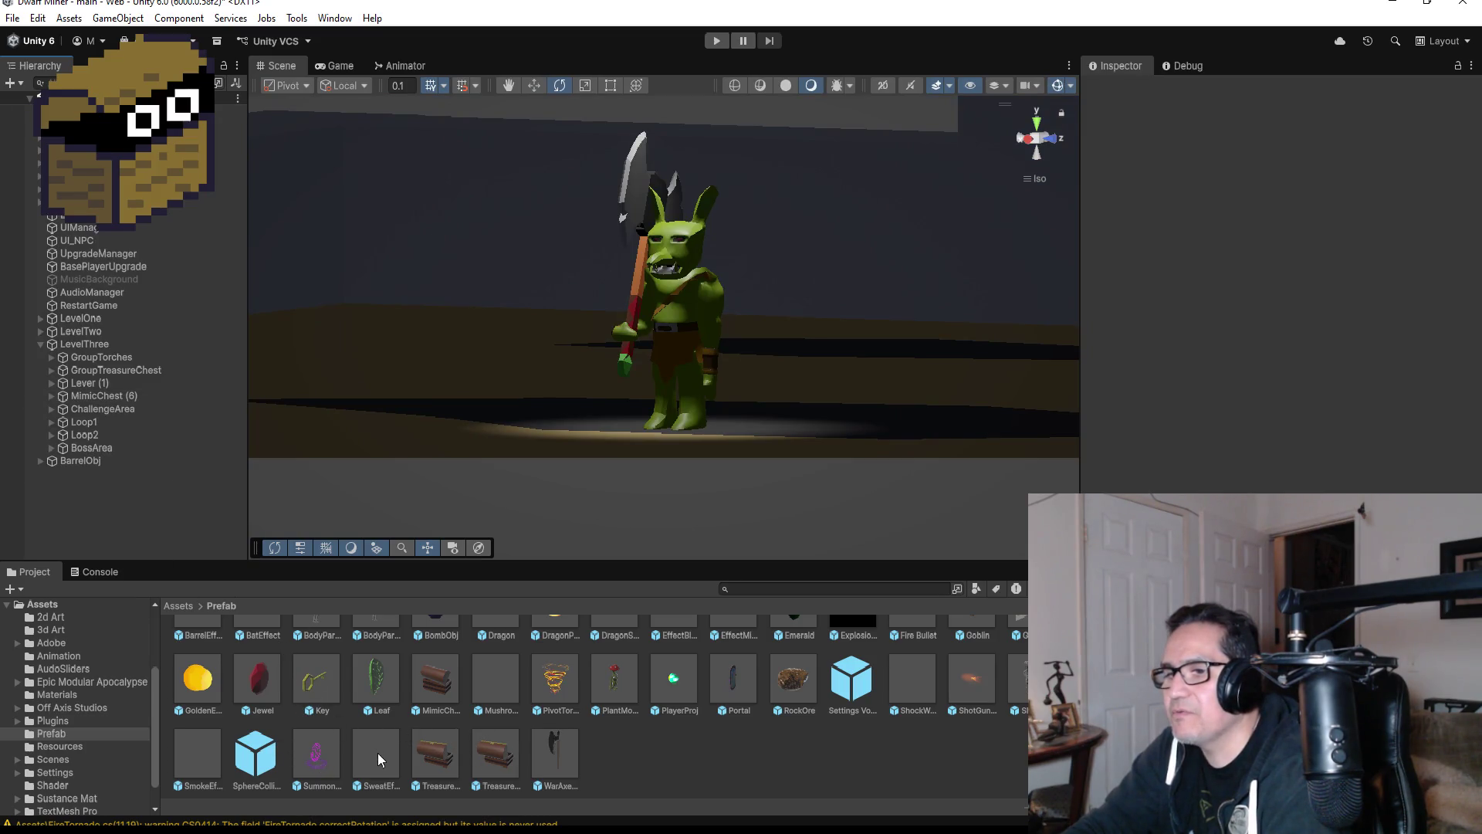
- Drag a SweatEffect instance into the scene and parent it under GoblinGymBoss in BossArea
{"action": "mouse_move", "coordinate": [376, 752]}
{"action": "left_mouse_down"}
{"action": "mouse_move", "coordinate": [126, 459]}
{"action": "mouse_move", "coordinate": [99, 352]}
{"action": "left_mouse_up"}
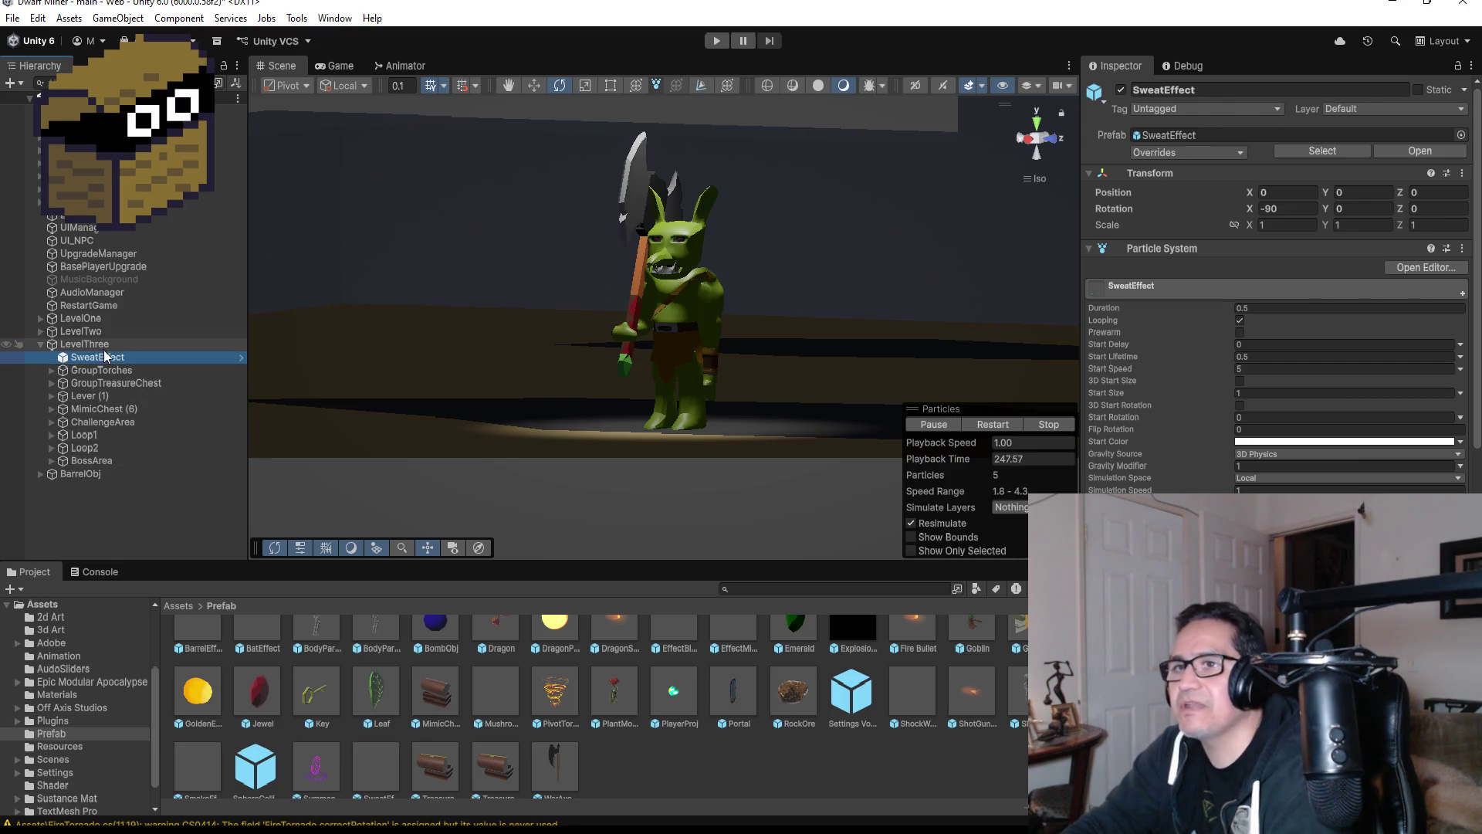
{"action": "left_click_drag", "start_coordinate": [109, 359], "coordinate": [113, 462]}
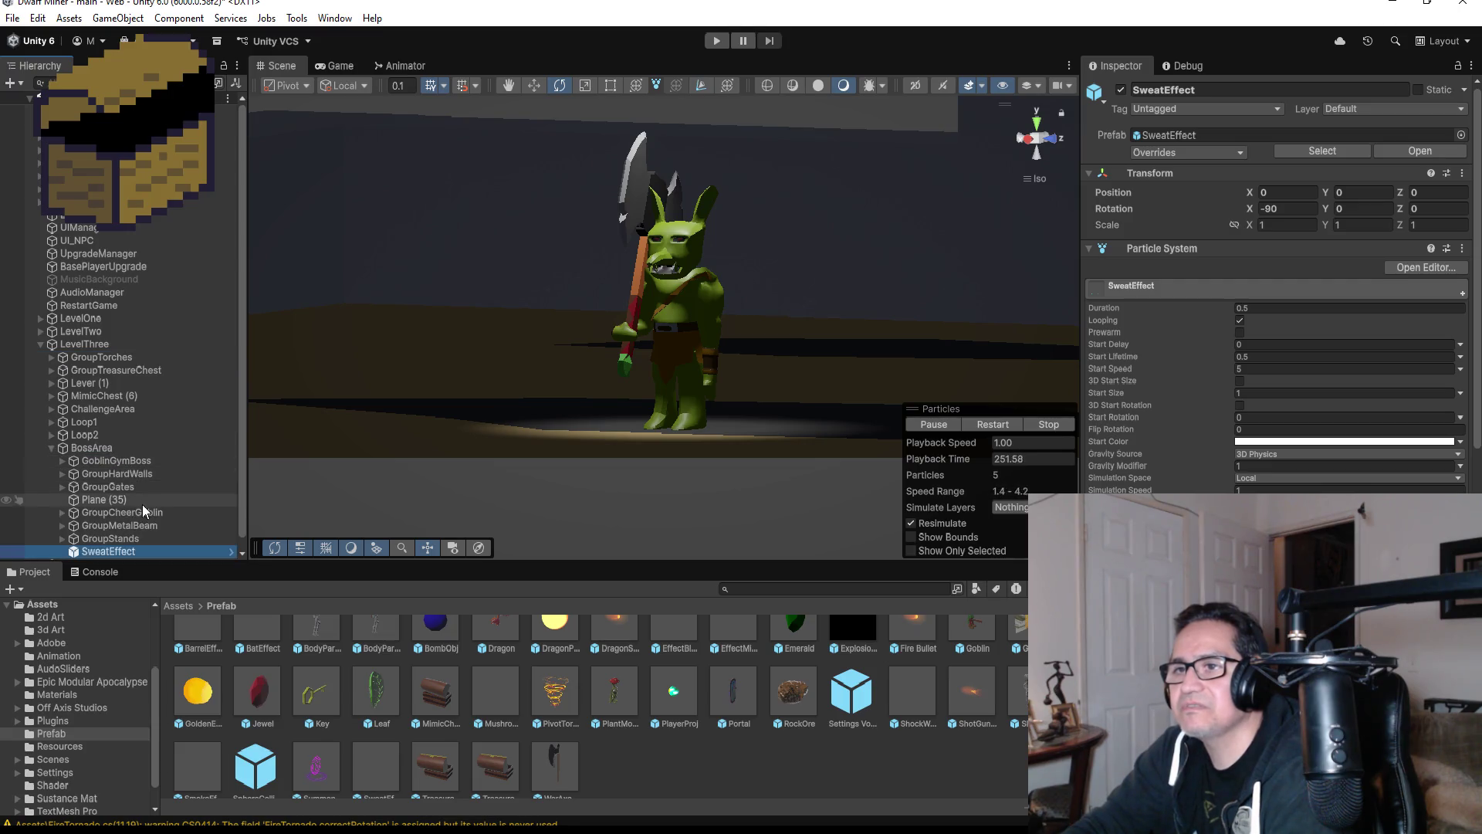
{"action": "left_click_drag", "start_coordinate": [139, 555], "coordinate": [128, 459]}
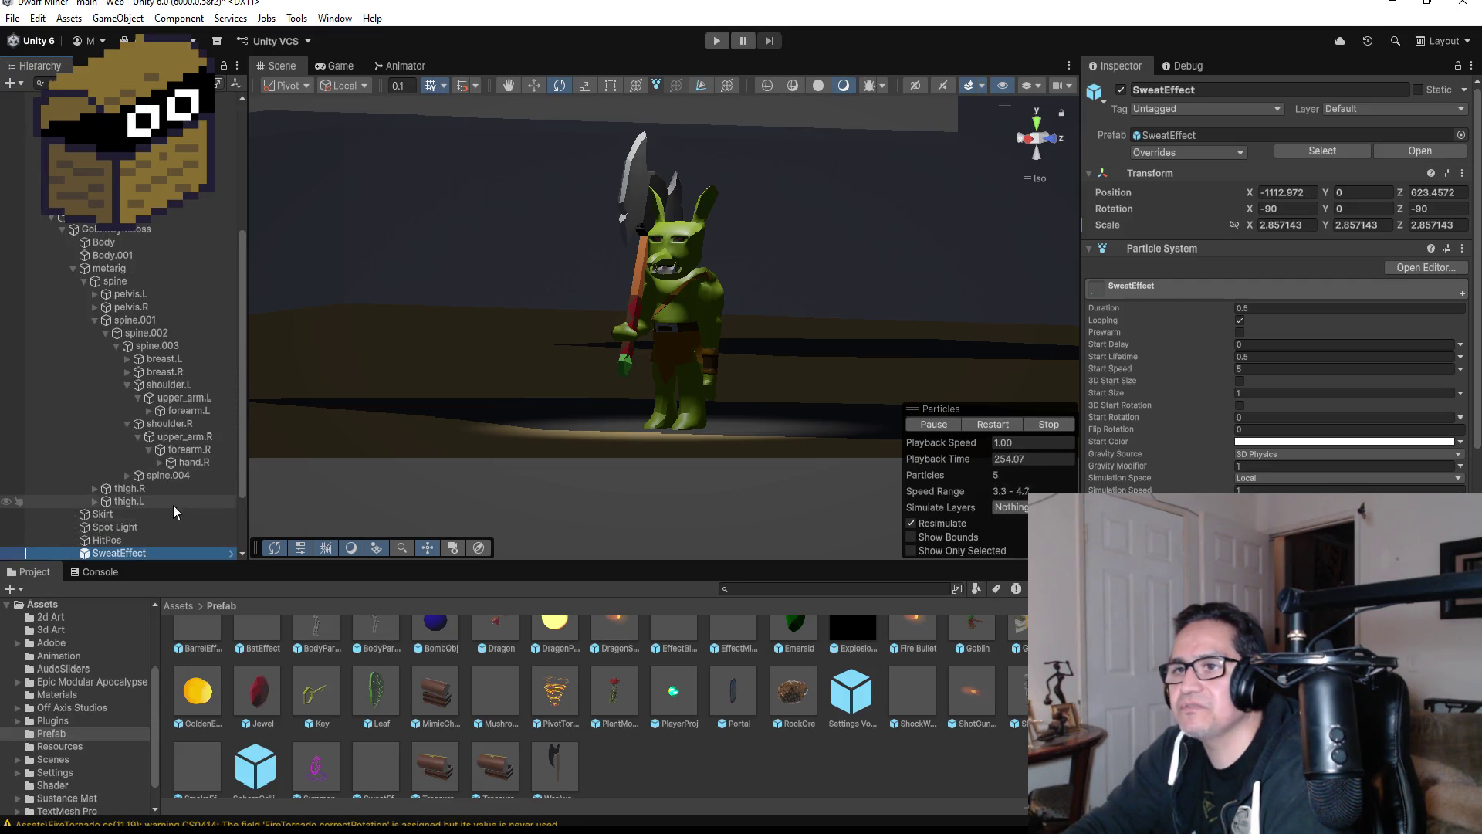
{"action": "left_click", "coordinate": [68, 231]}
{"action": "left_click", "coordinate": [62, 230]}
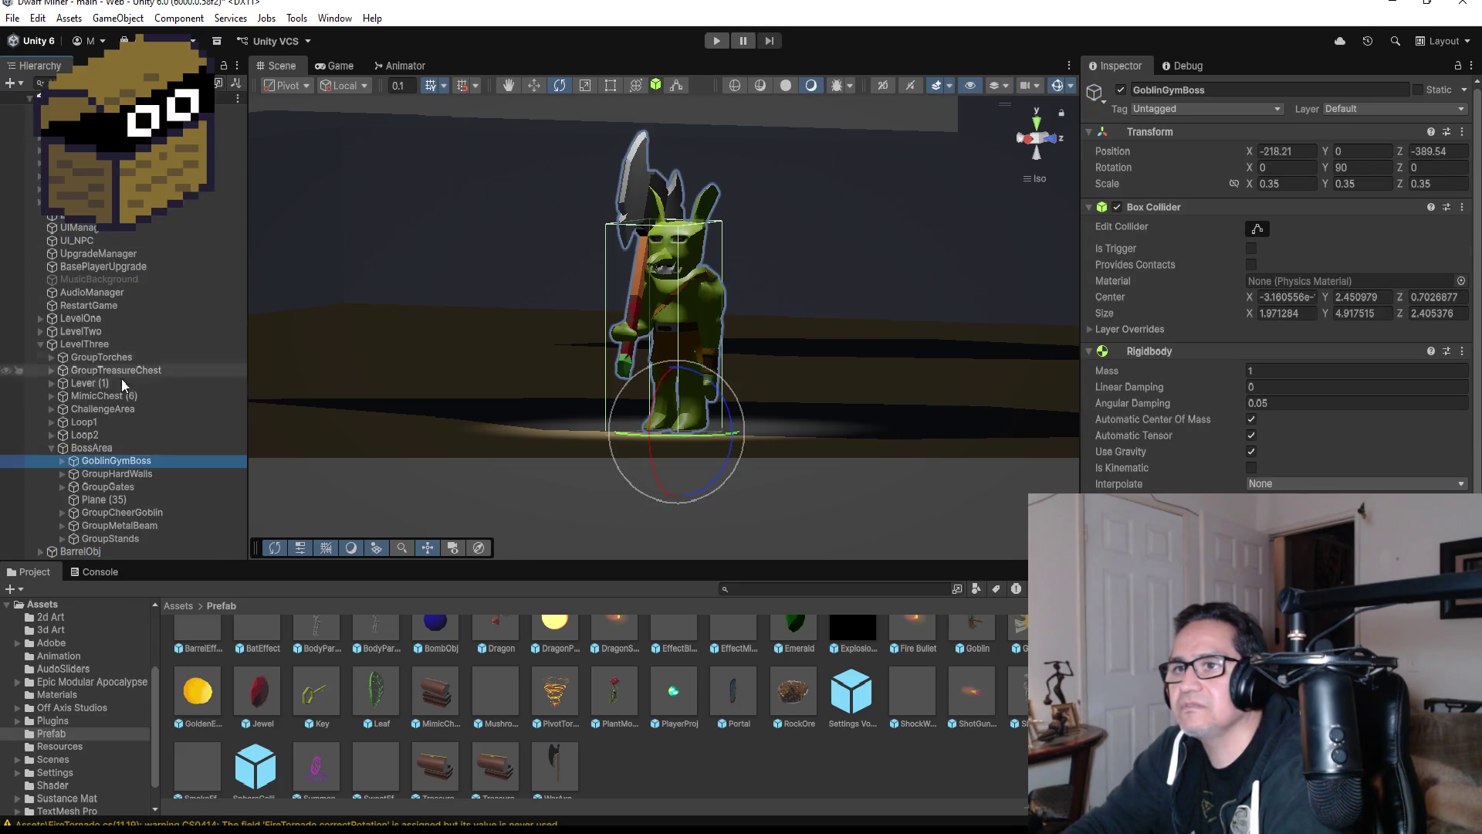
{"action": "left_click", "coordinate": [63, 461]}
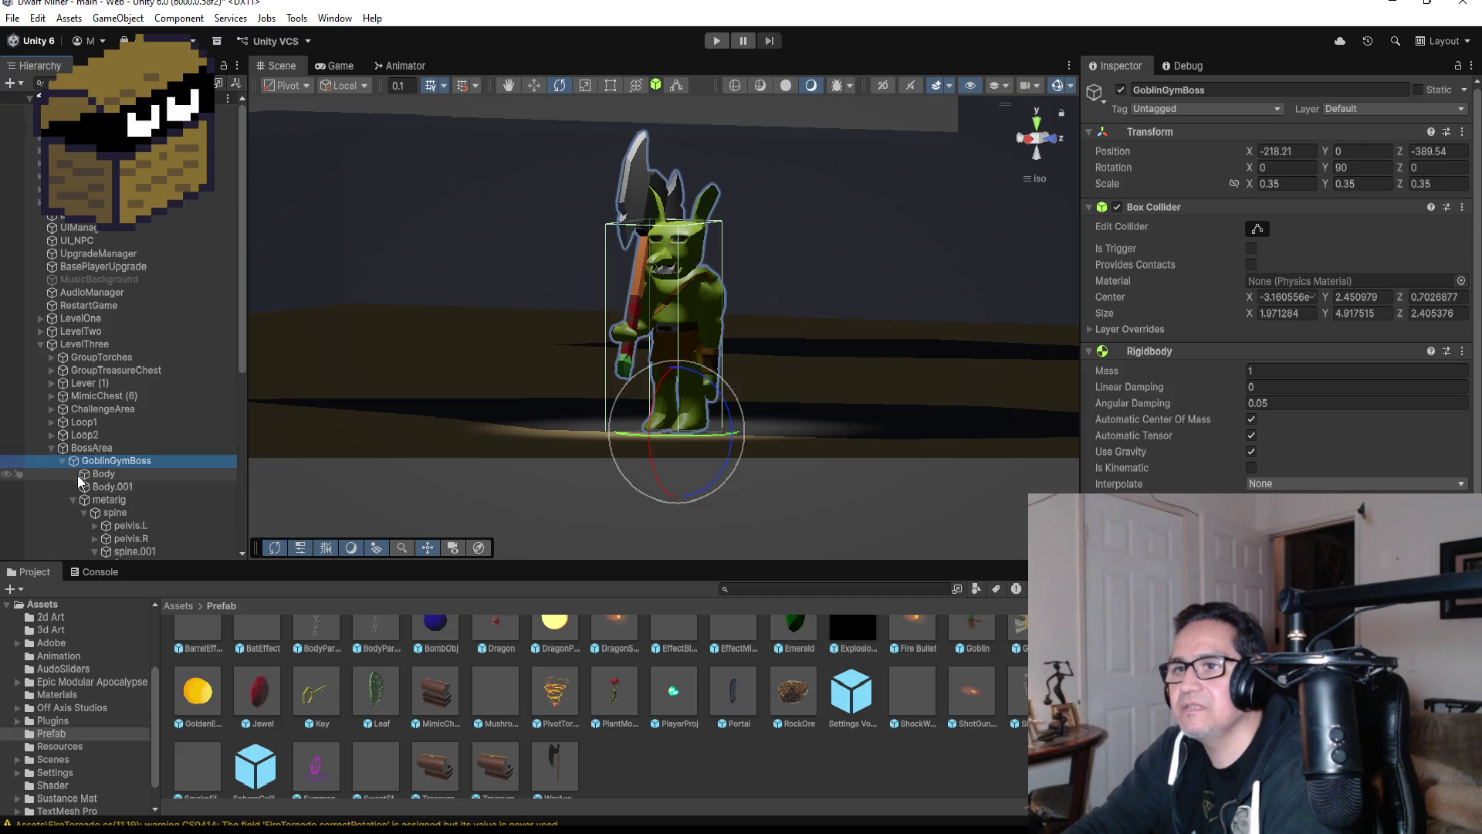
{"action": "scroll", "coordinate": [154, 532], "scroll_direction": "down", "scroll_amount": 3}
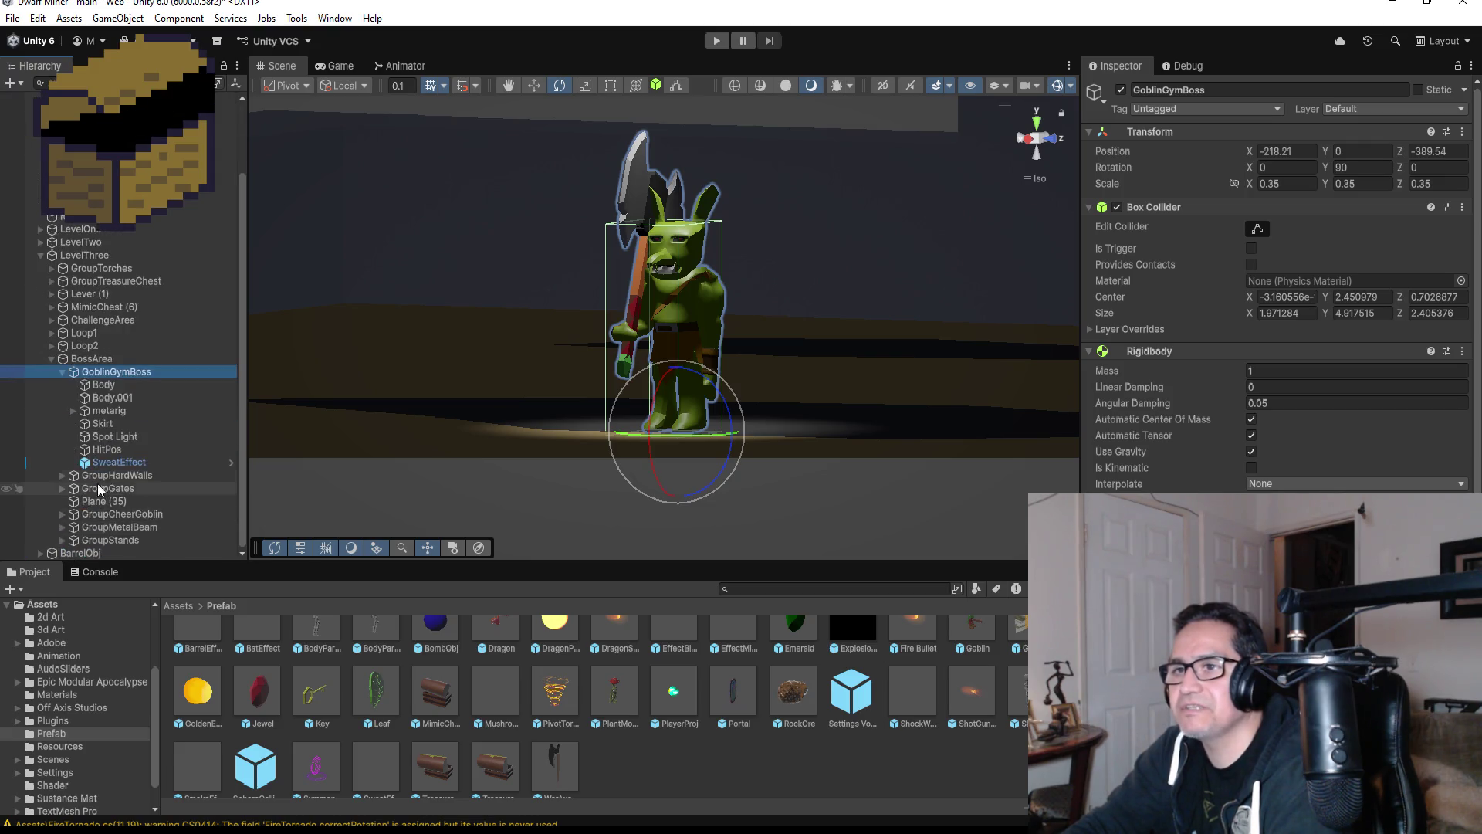
{"action": "left_click", "coordinate": [117, 463]}
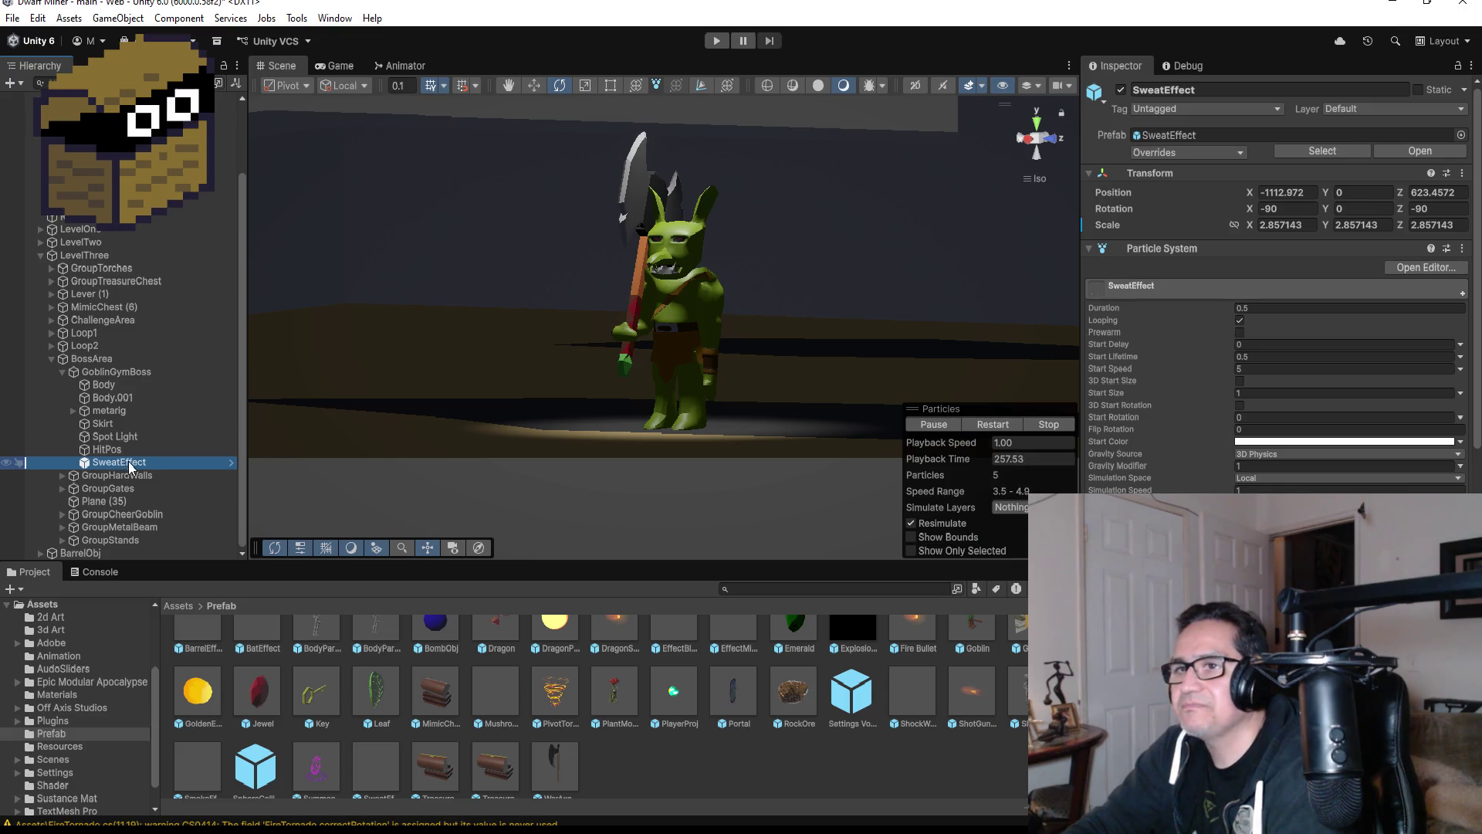
- Copy GoblinGymBoss's Transform position via Copy > Position
{"action": "left_click", "coordinate": [114, 374]}
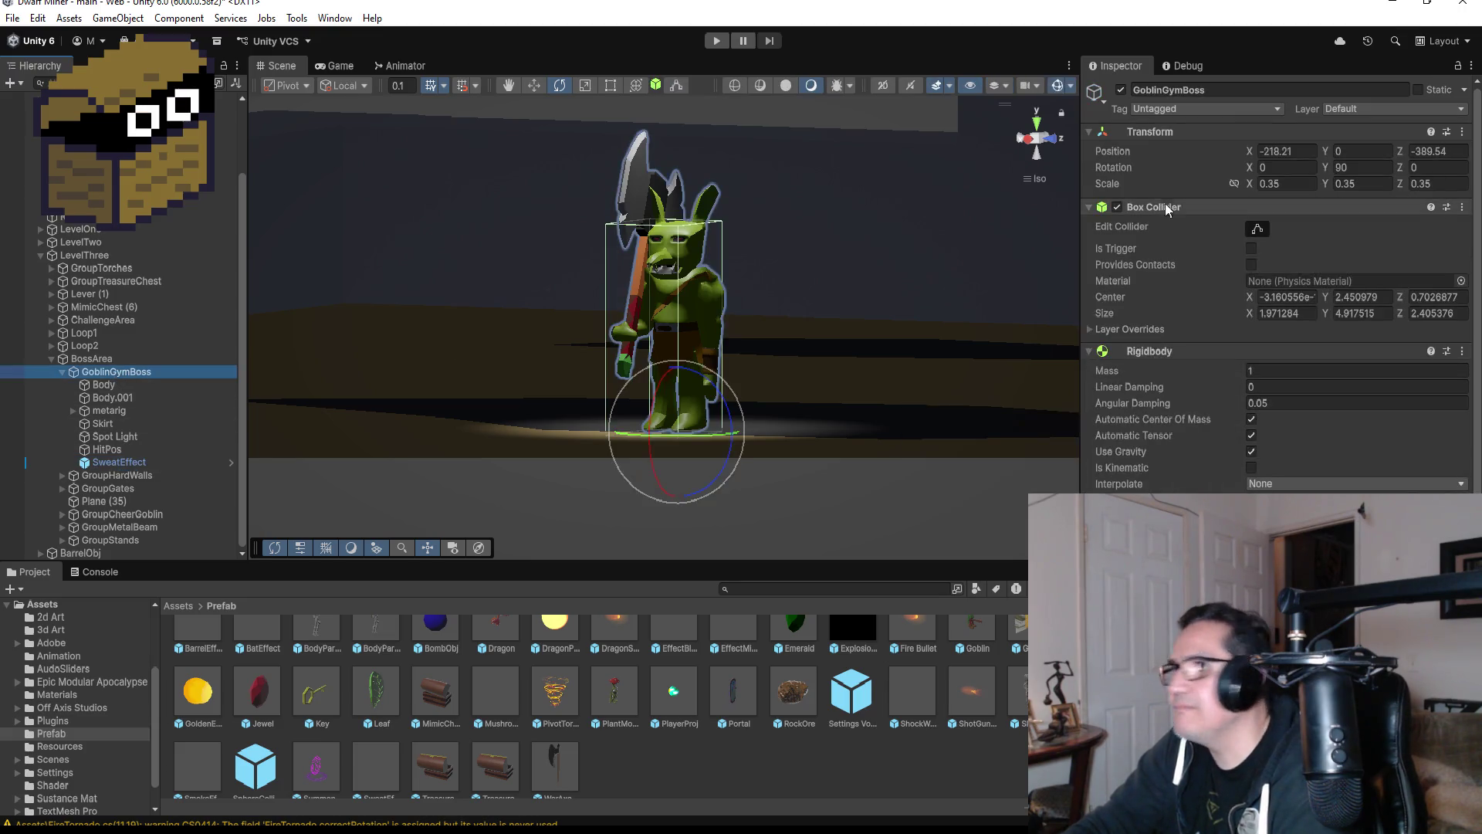
{"action": "left_click", "coordinate": [1462, 132]}
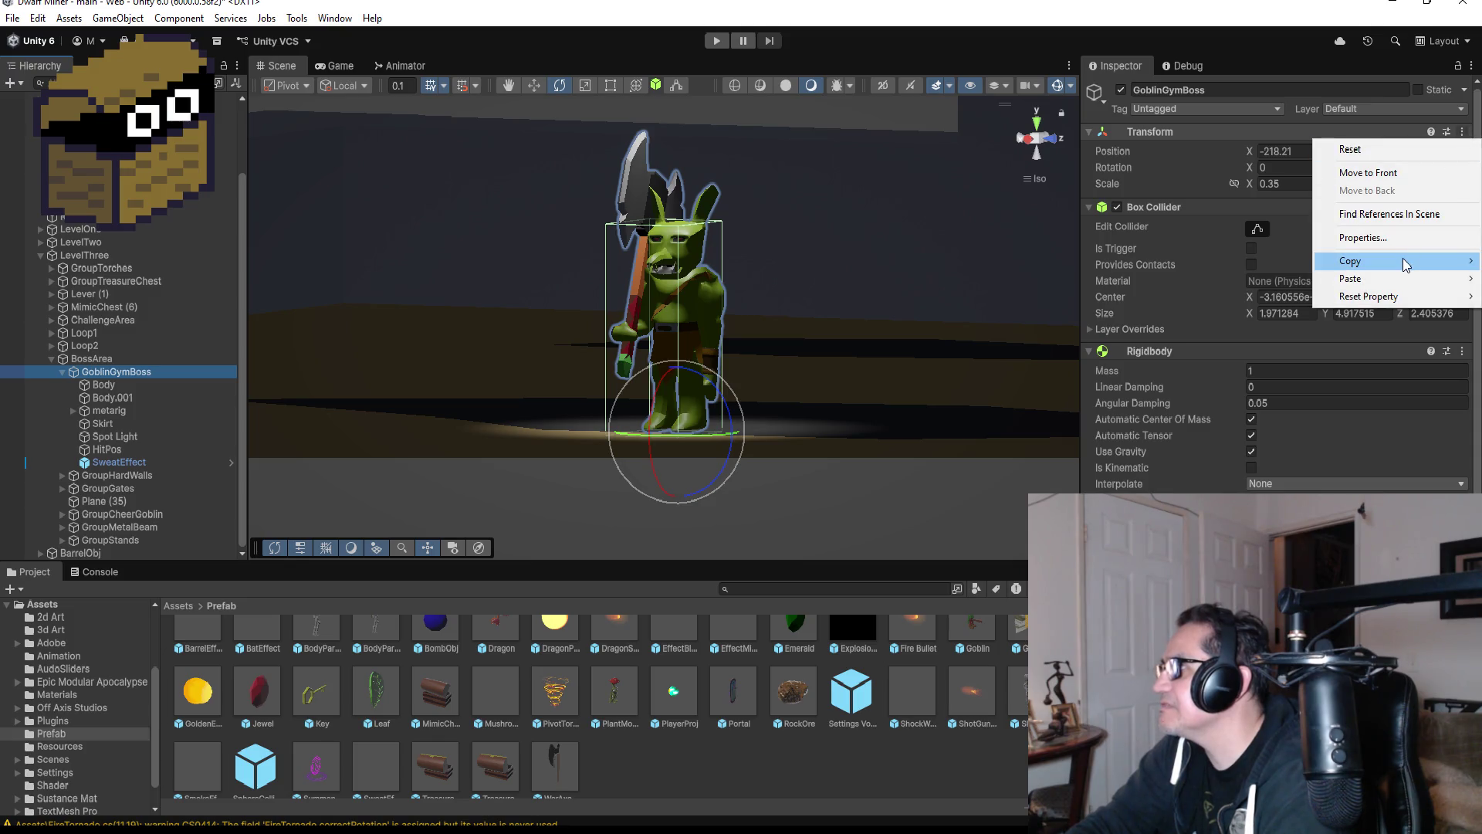
{"action": "mouse_move", "coordinate": [1405, 263]}
{"action": "left_click", "coordinate": [1258, 263]}
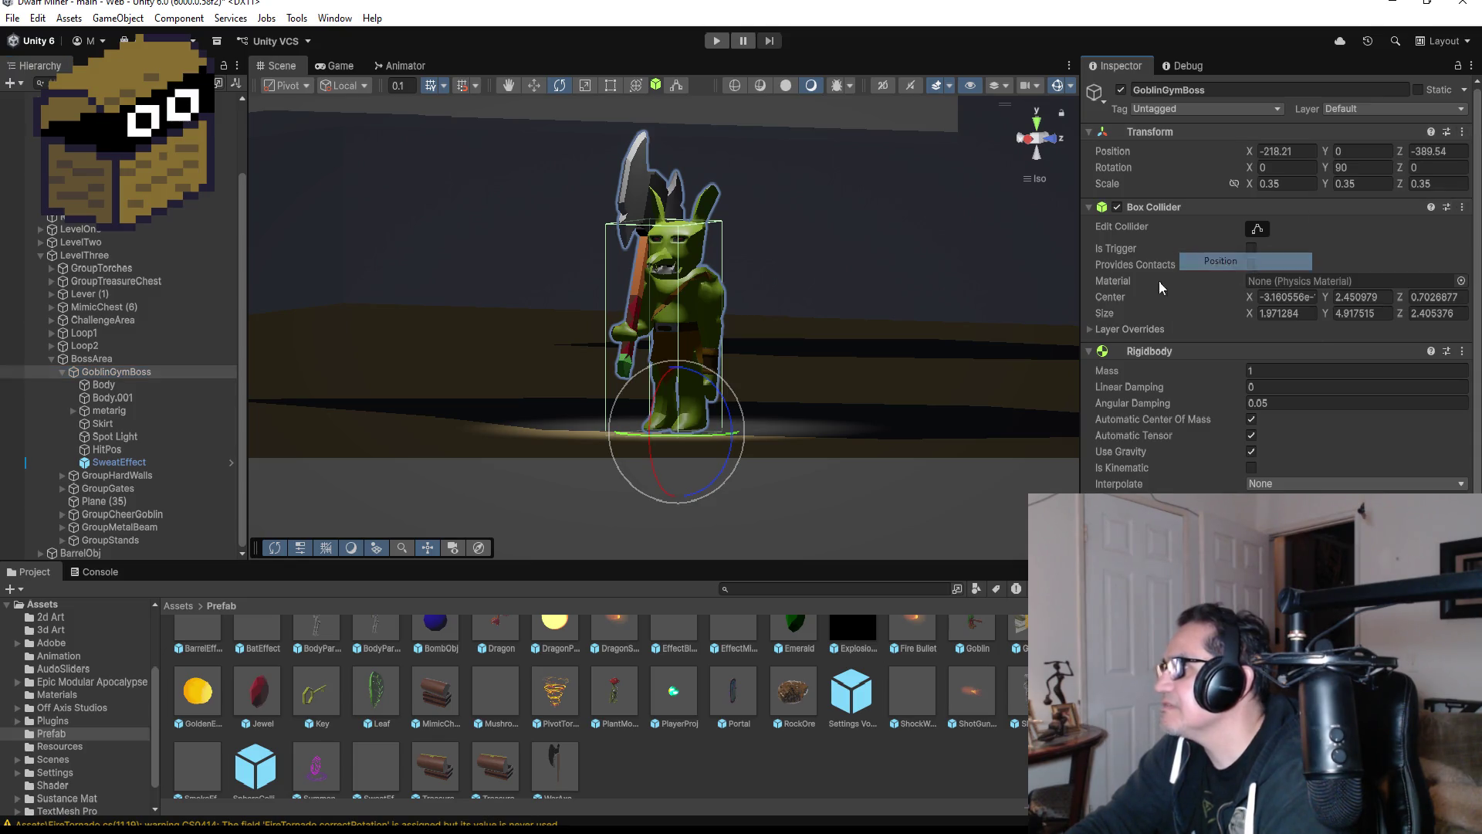
- Select SweatEffect and collapse its Transform component
{"action": "left_click", "coordinate": [132, 461]}
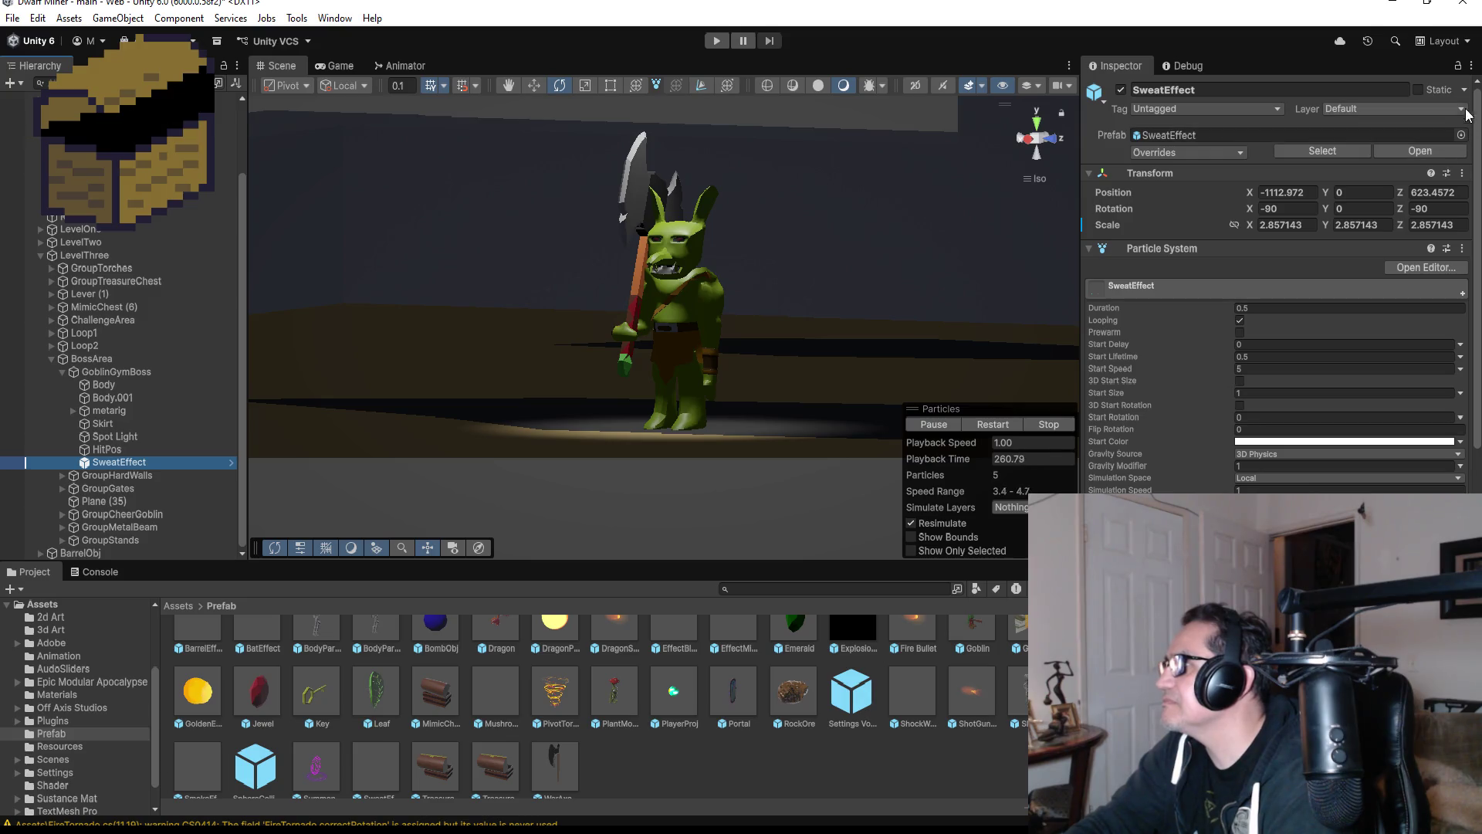
{"action": "left_click", "coordinate": [1475, 69]}
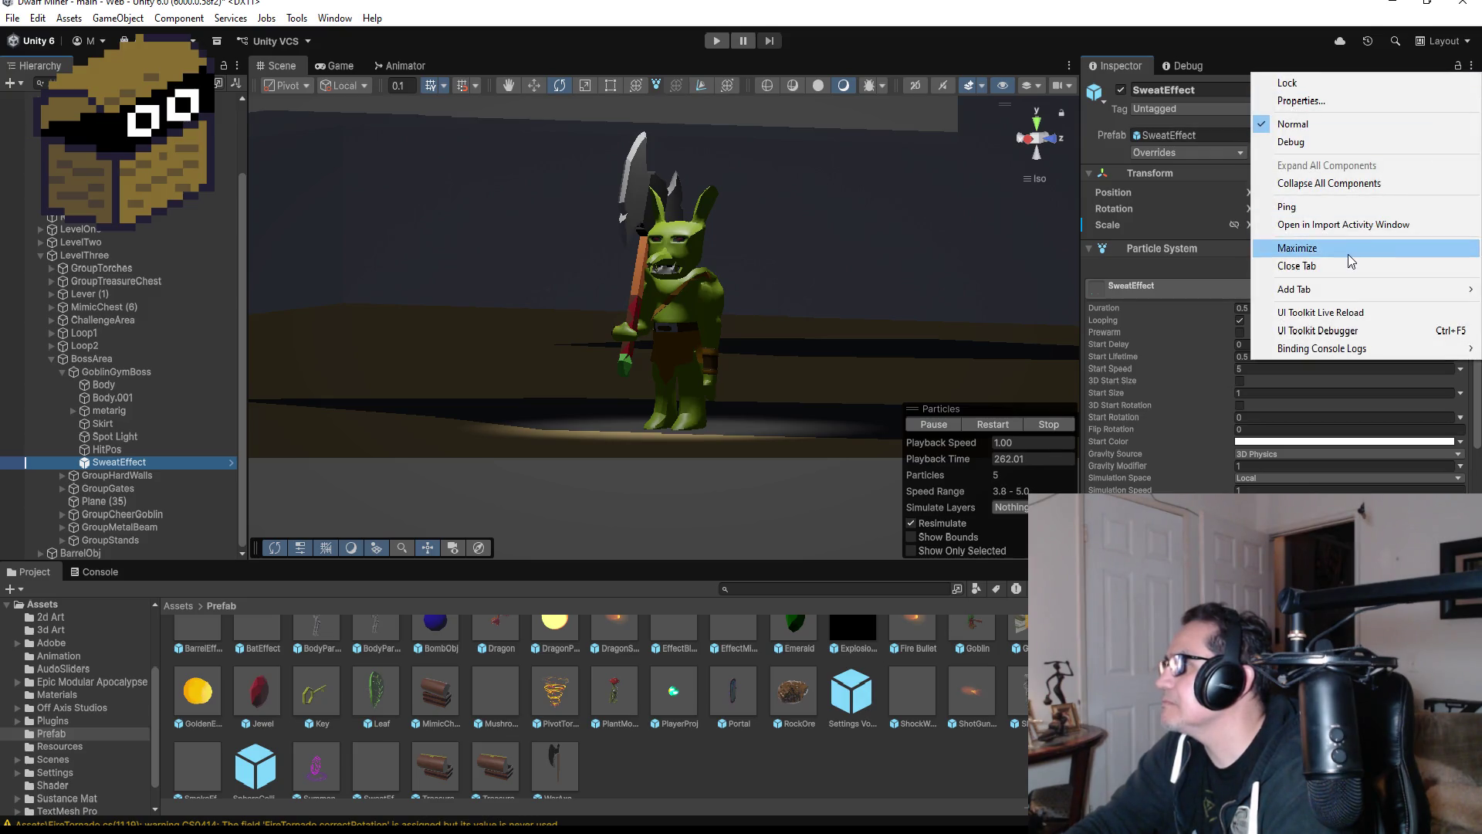
{"action": "mouse_move", "coordinate": [1343, 289]}
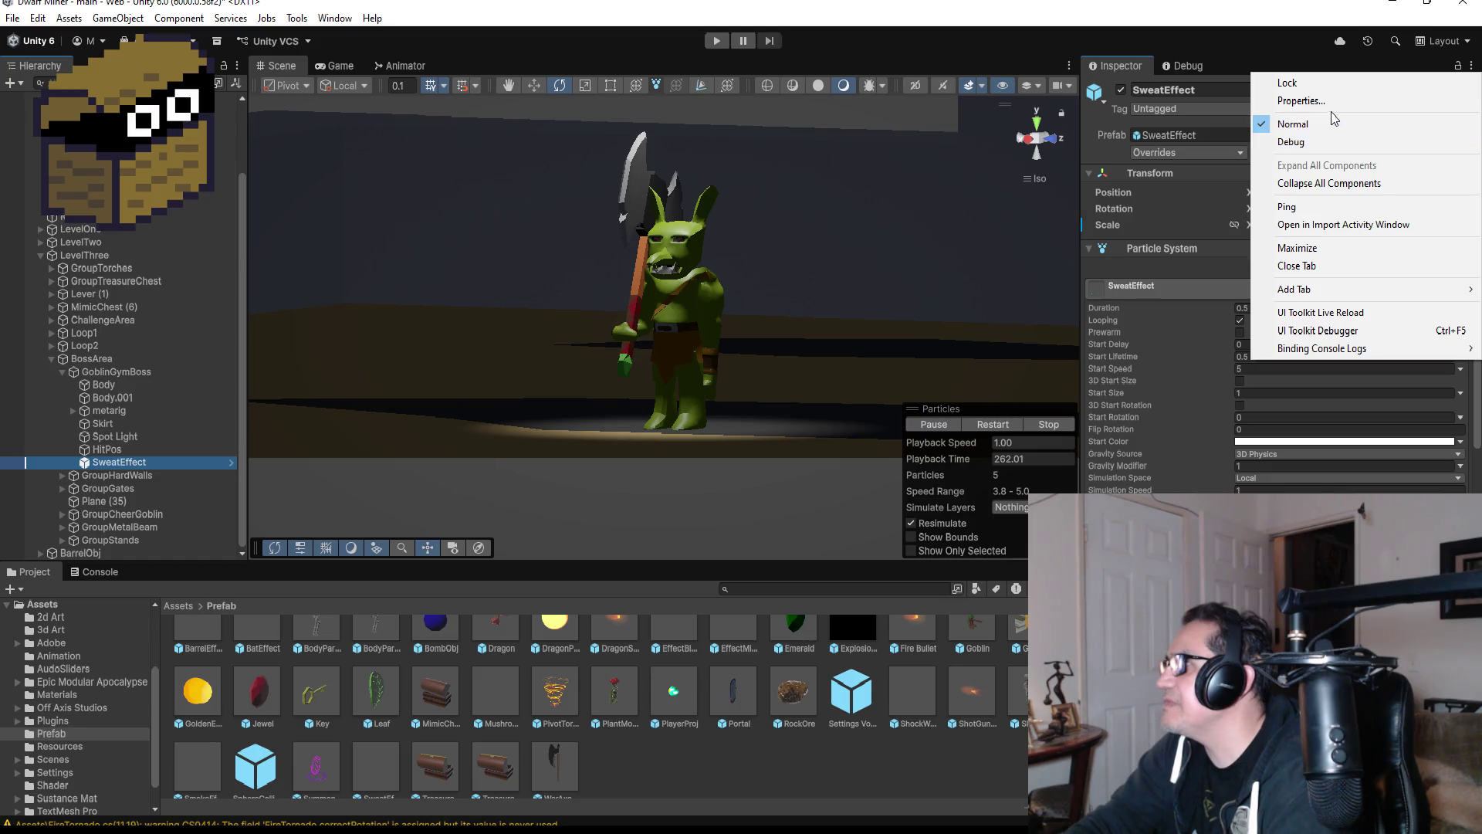
{"action": "left_click", "coordinate": [1275, 51]}
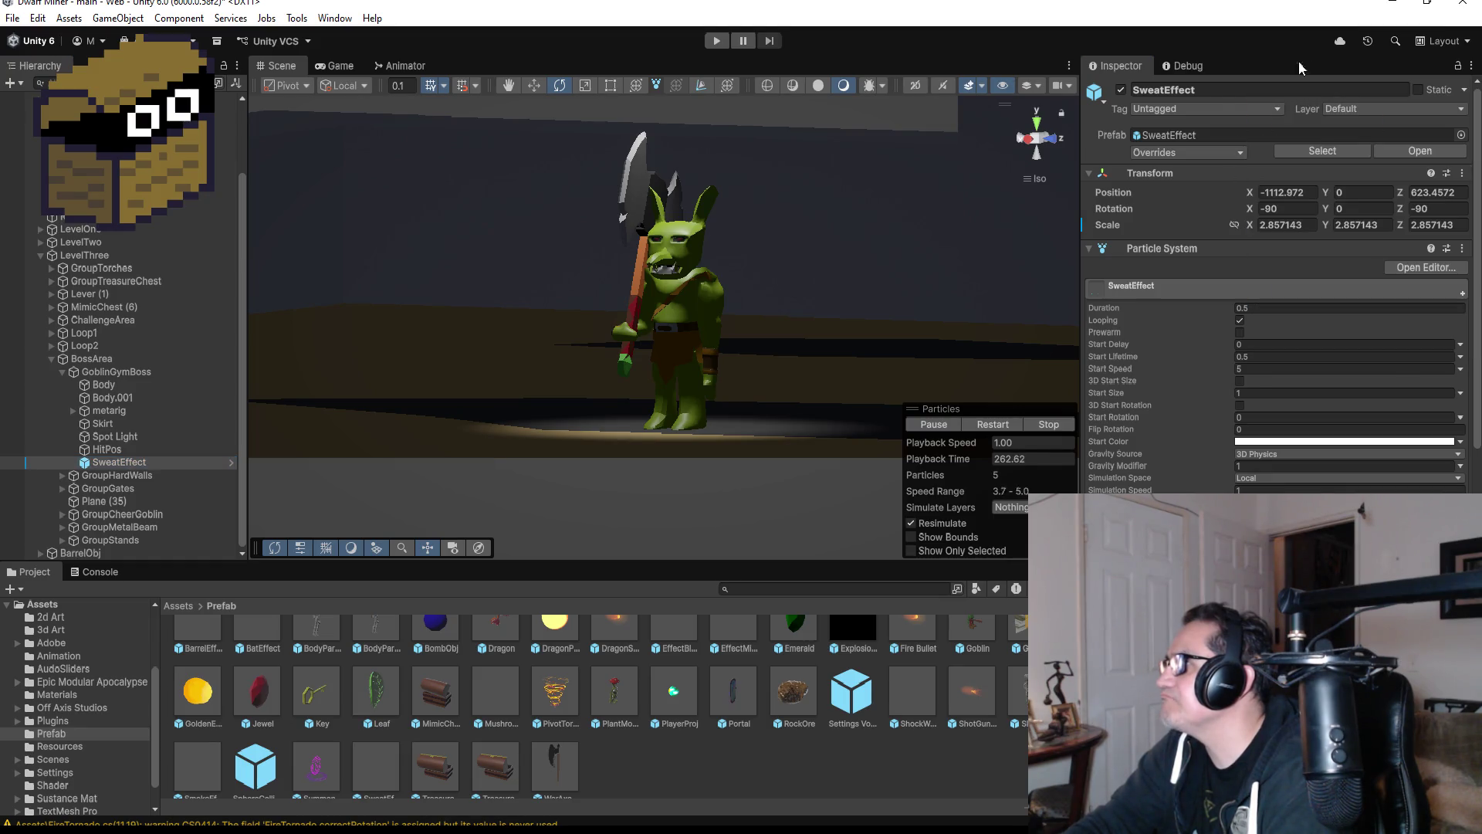
{"action": "left_click", "coordinate": [1465, 172]}
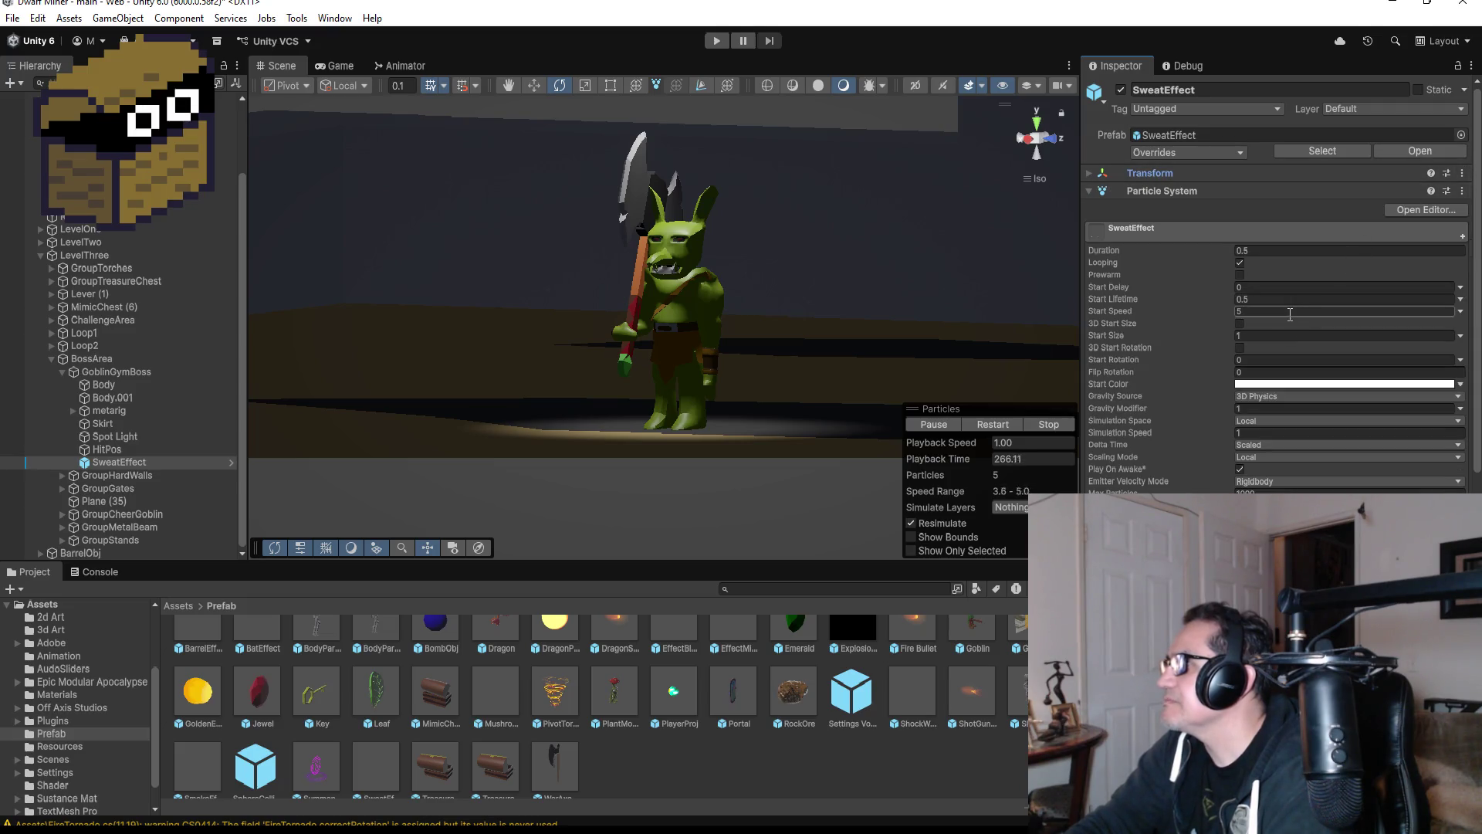
- Unpack the SweatEffect prefab instance and paste the boss's position onto its Transform
{"action": "right_click", "coordinate": [127, 461]}
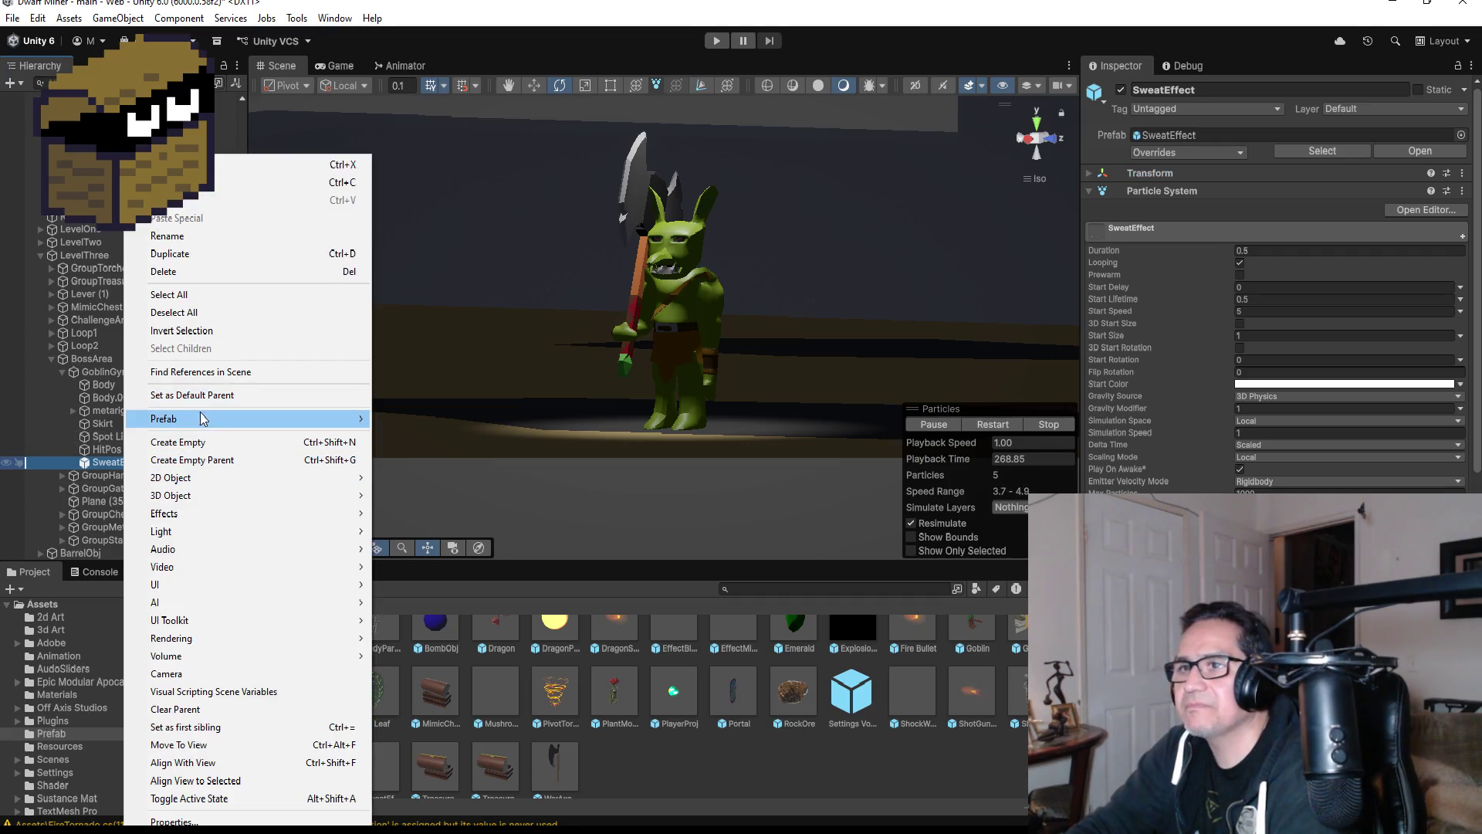
{"action": "mouse_move", "coordinate": [201, 418]}
{"action": "left_click", "coordinate": [432, 562]}
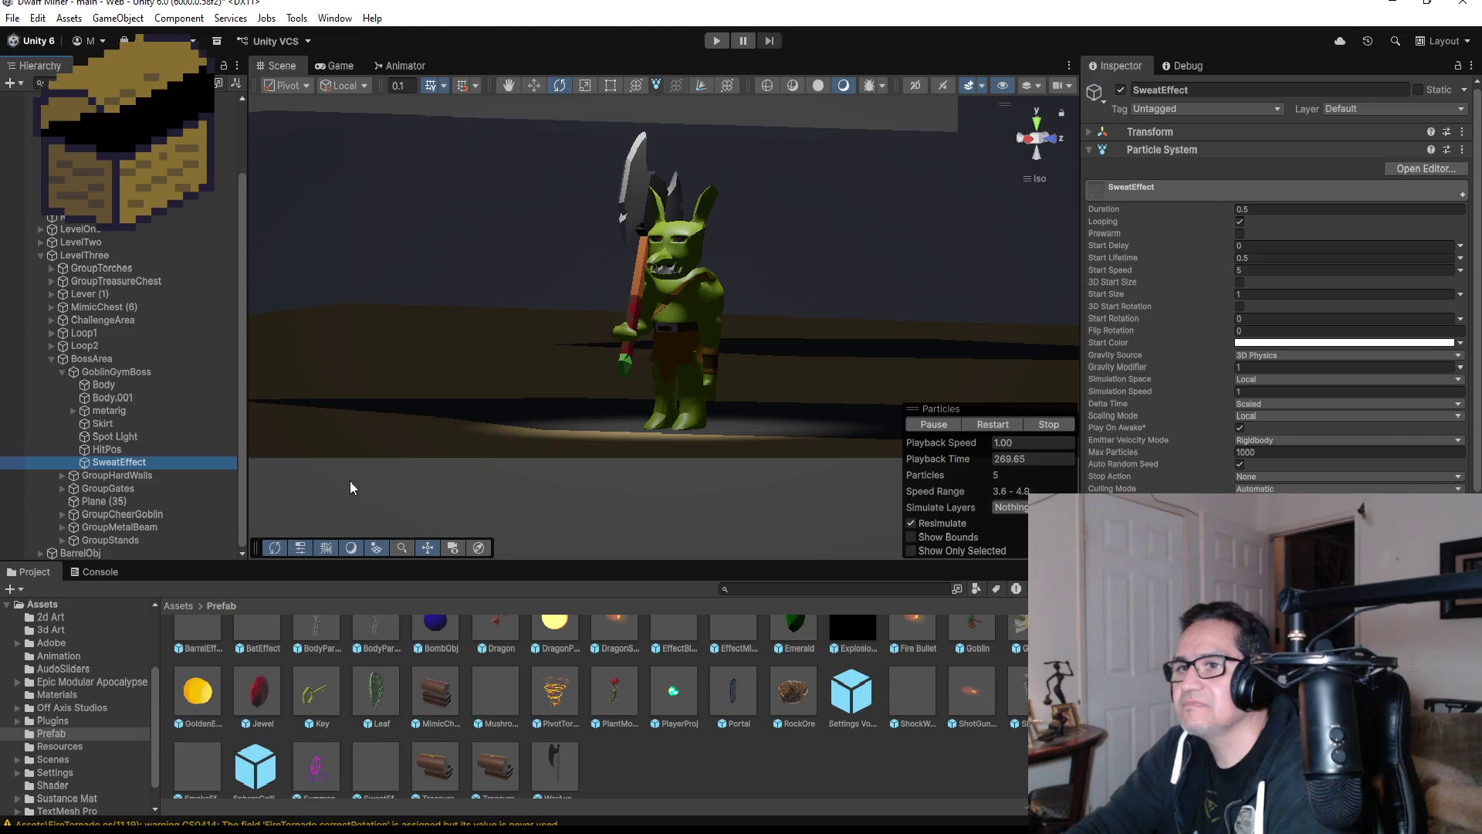
{"action": "left_click", "coordinate": [1463, 132]}
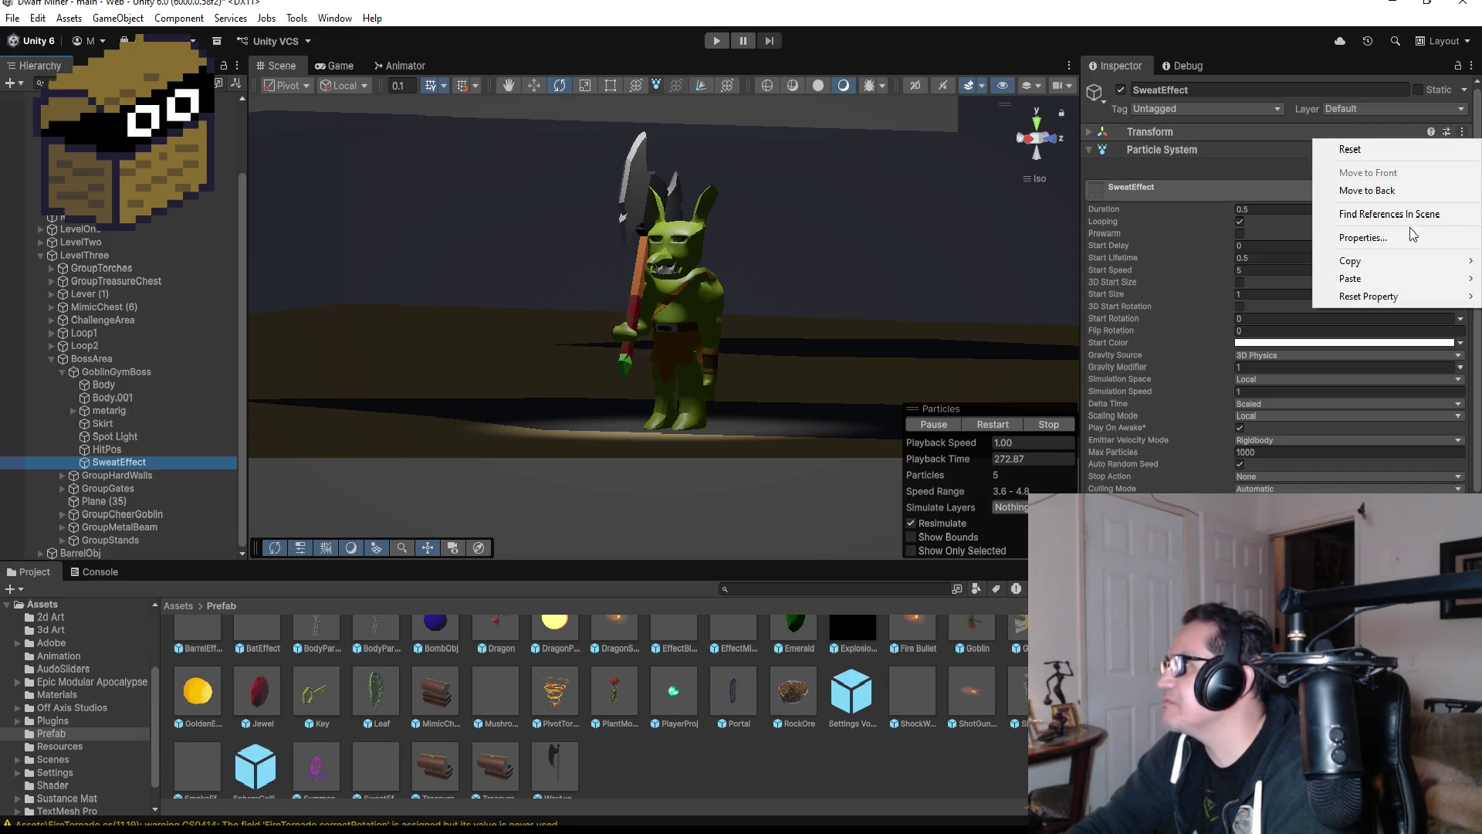
{"action": "mouse_move", "coordinate": [1401, 278]}
{"action": "left_click", "coordinate": [1284, 280]}
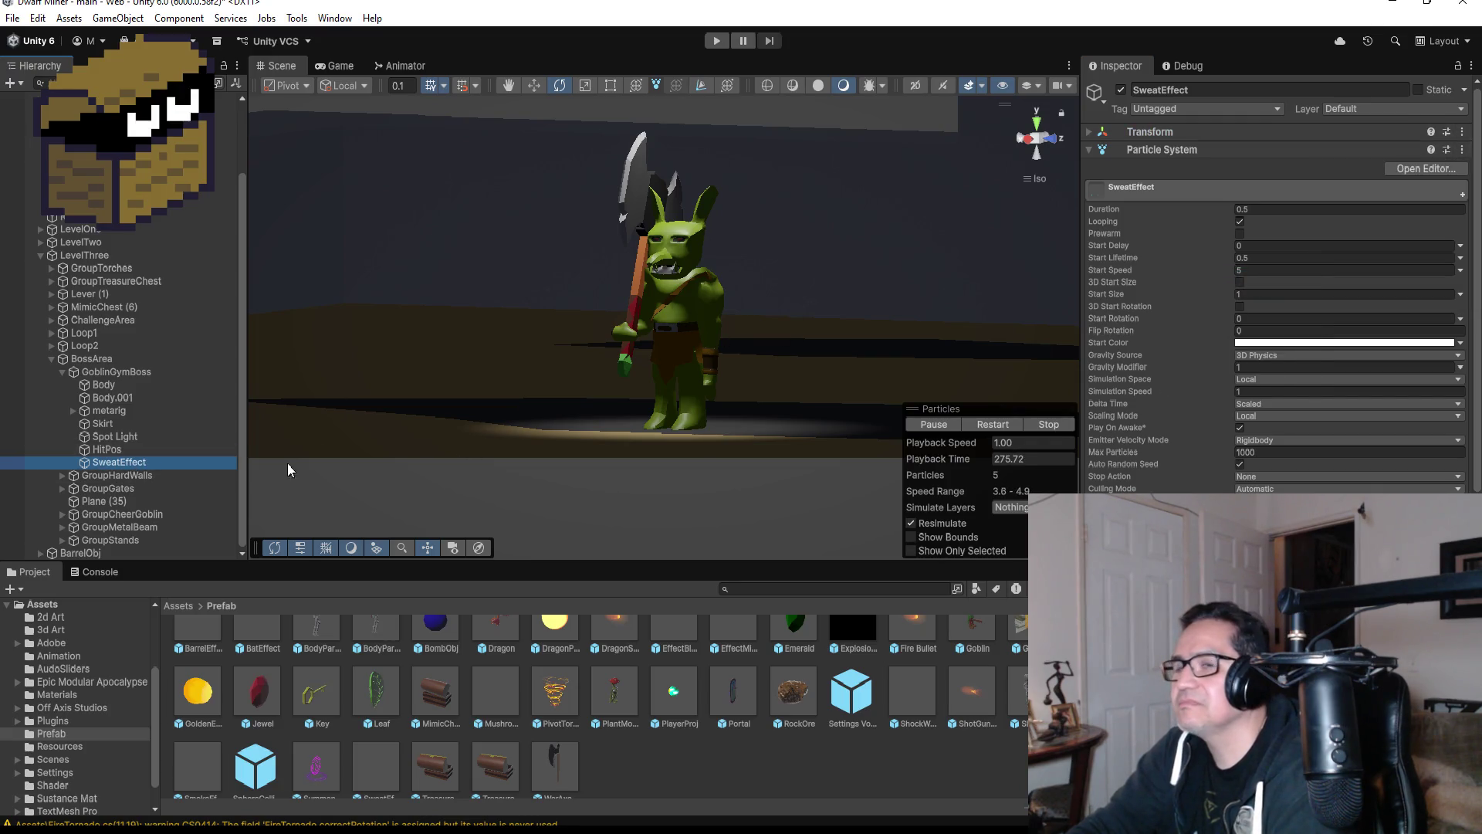
- Move SweatEffect directly under BossArea and paste position -218.21, 0, -389.54 again
{"action": "left_click", "coordinate": [108, 488]}
{"action": "double_click", "coordinate": [115, 463]}
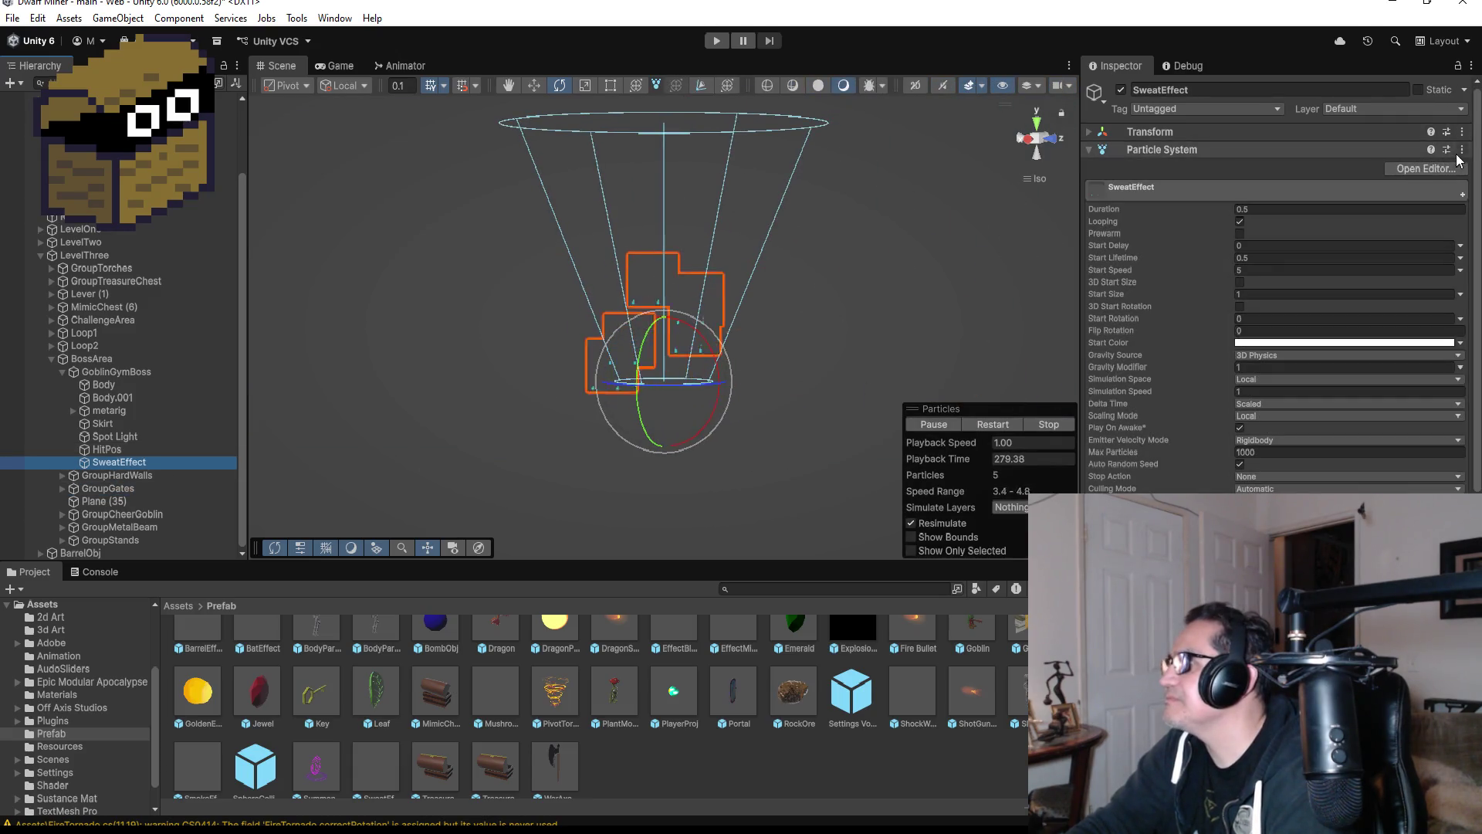
{"action": "left_click_drag", "start_coordinate": [117, 461], "coordinate": [109, 370]}
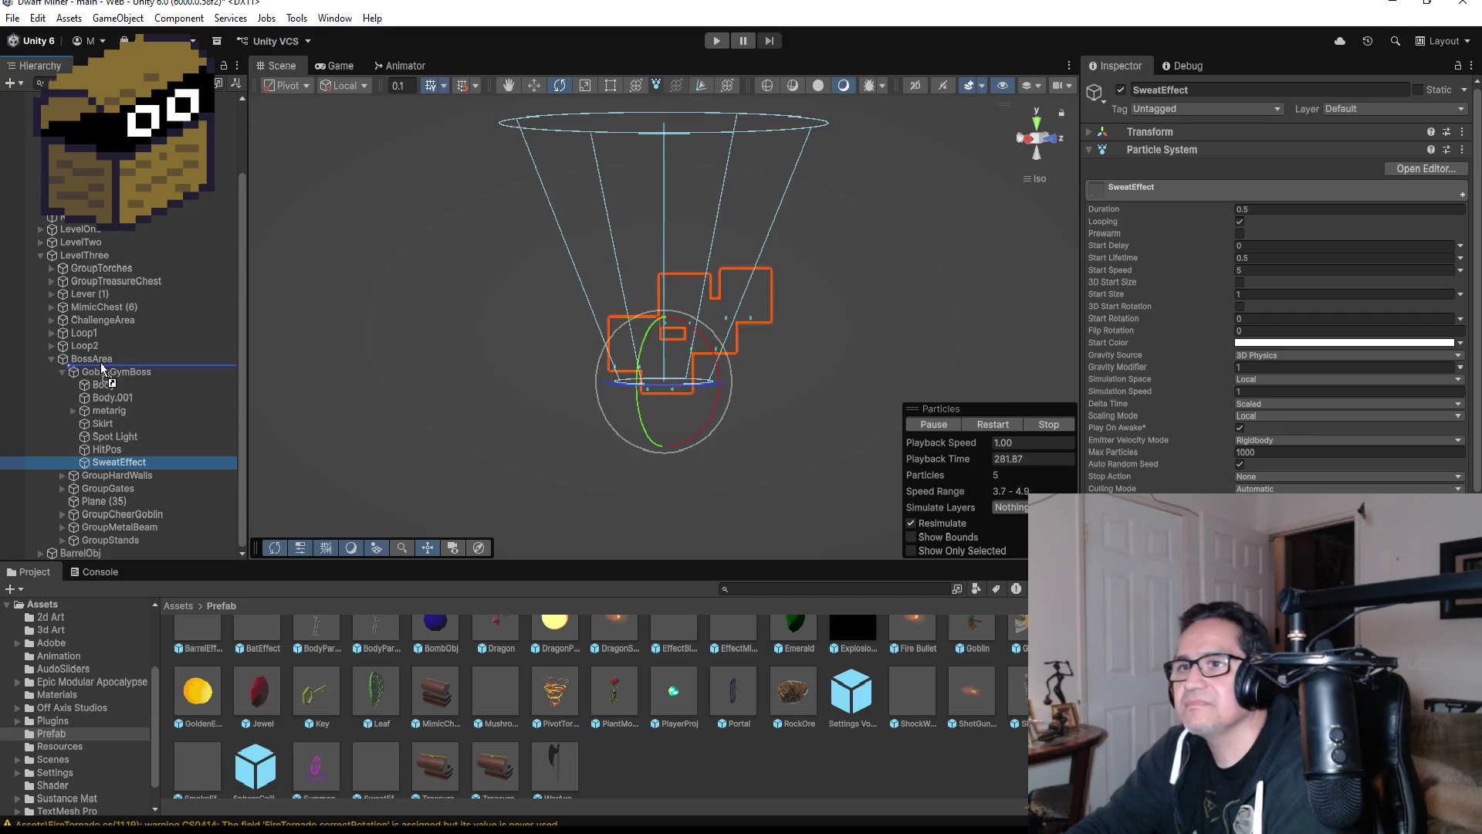
{"action": "left_click", "coordinate": [1087, 133]}
{"action": "left_click", "coordinate": [1463, 132]}
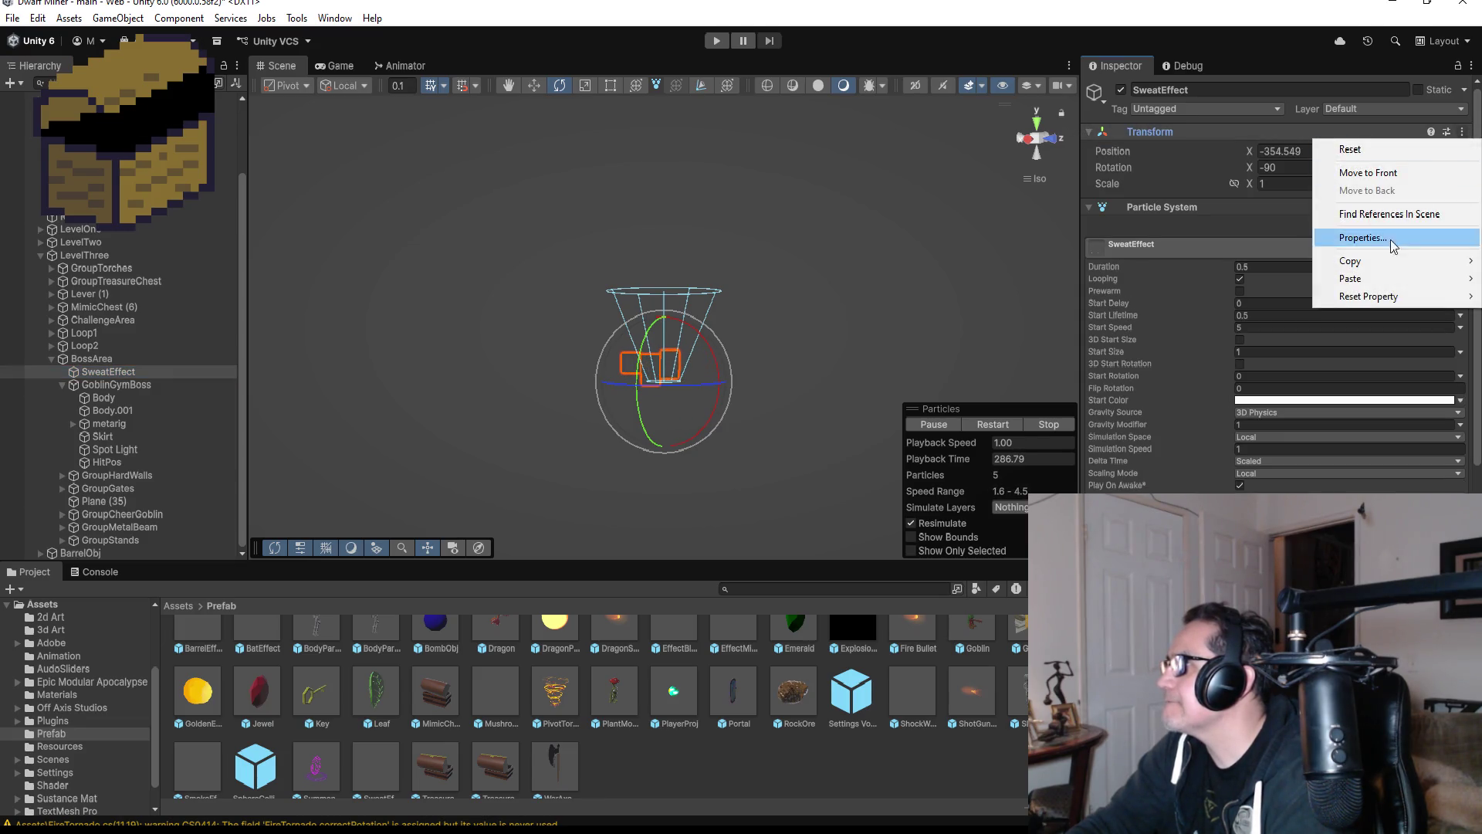
{"action": "mouse_move", "coordinate": [1378, 280]}
{"action": "left_click", "coordinate": [1263, 280]}
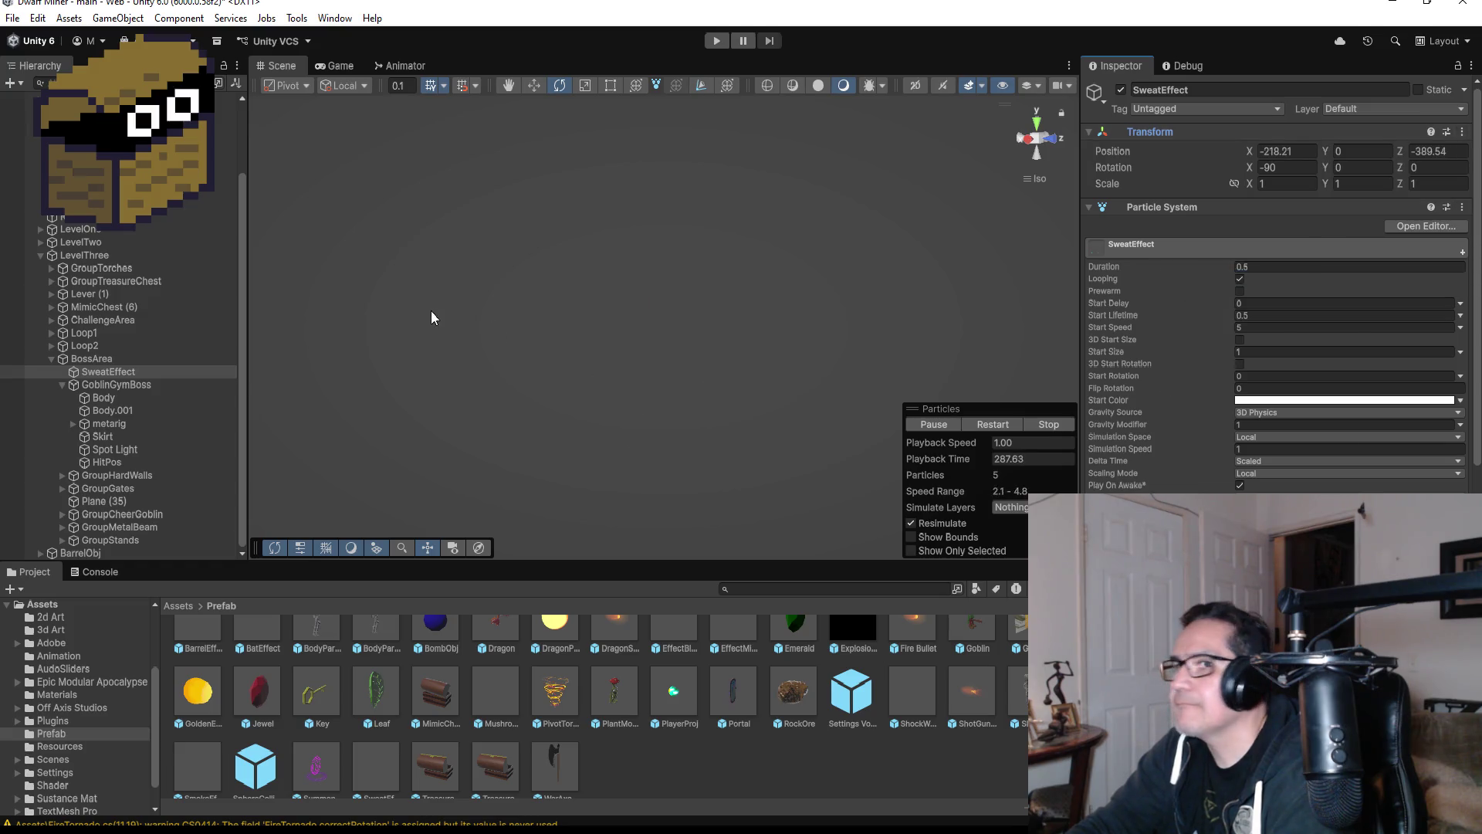
- With the Move tool, drag SweatEffect up to about Position Y 1.5 above the goblin's head
{"action": "double_click", "coordinate": [114, 373]}
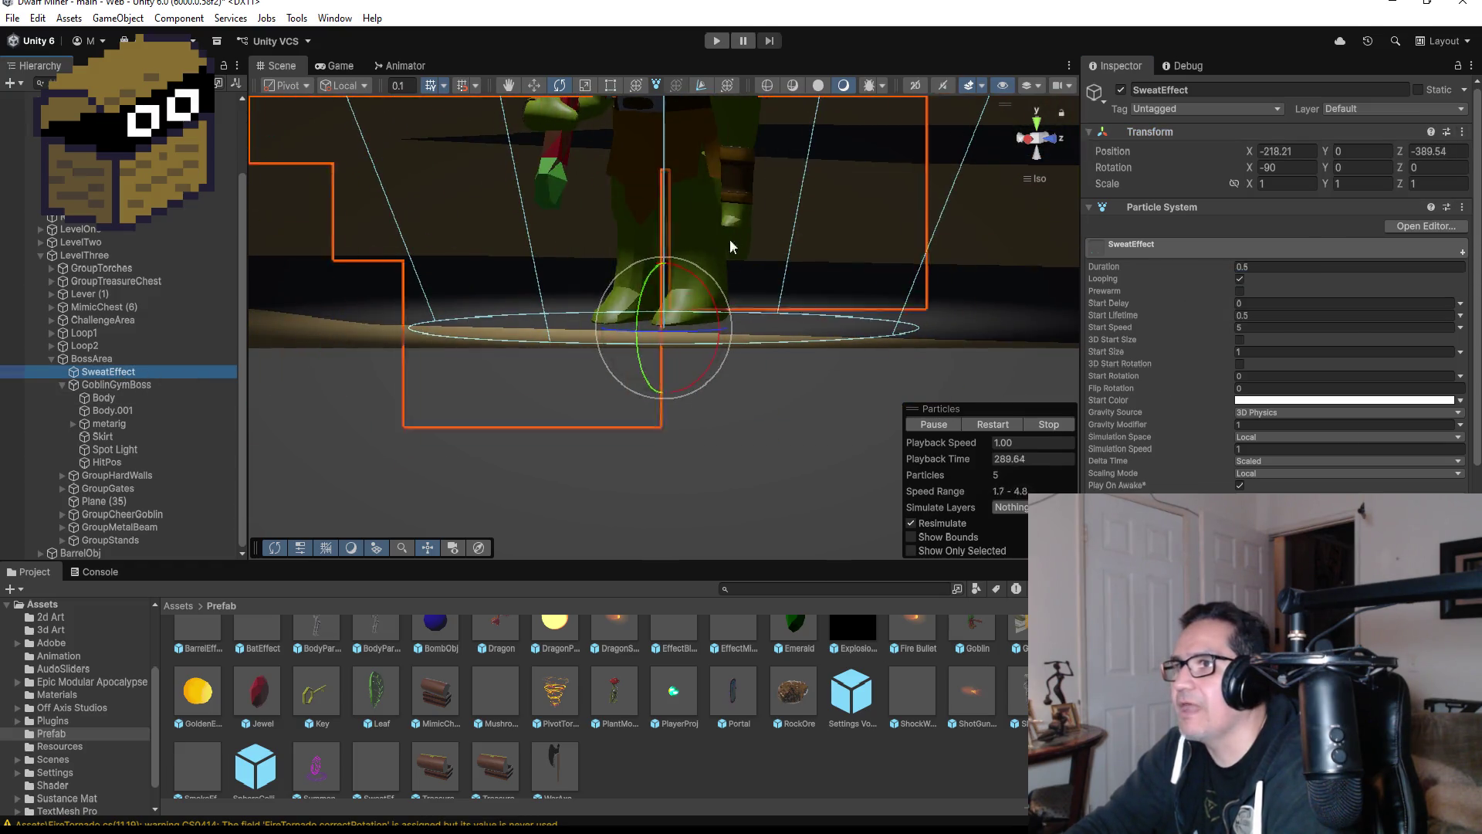
{"action": "scroll", "coordinate": [896, 209], "scroll_direction": "down", "scroll_amount": 3}
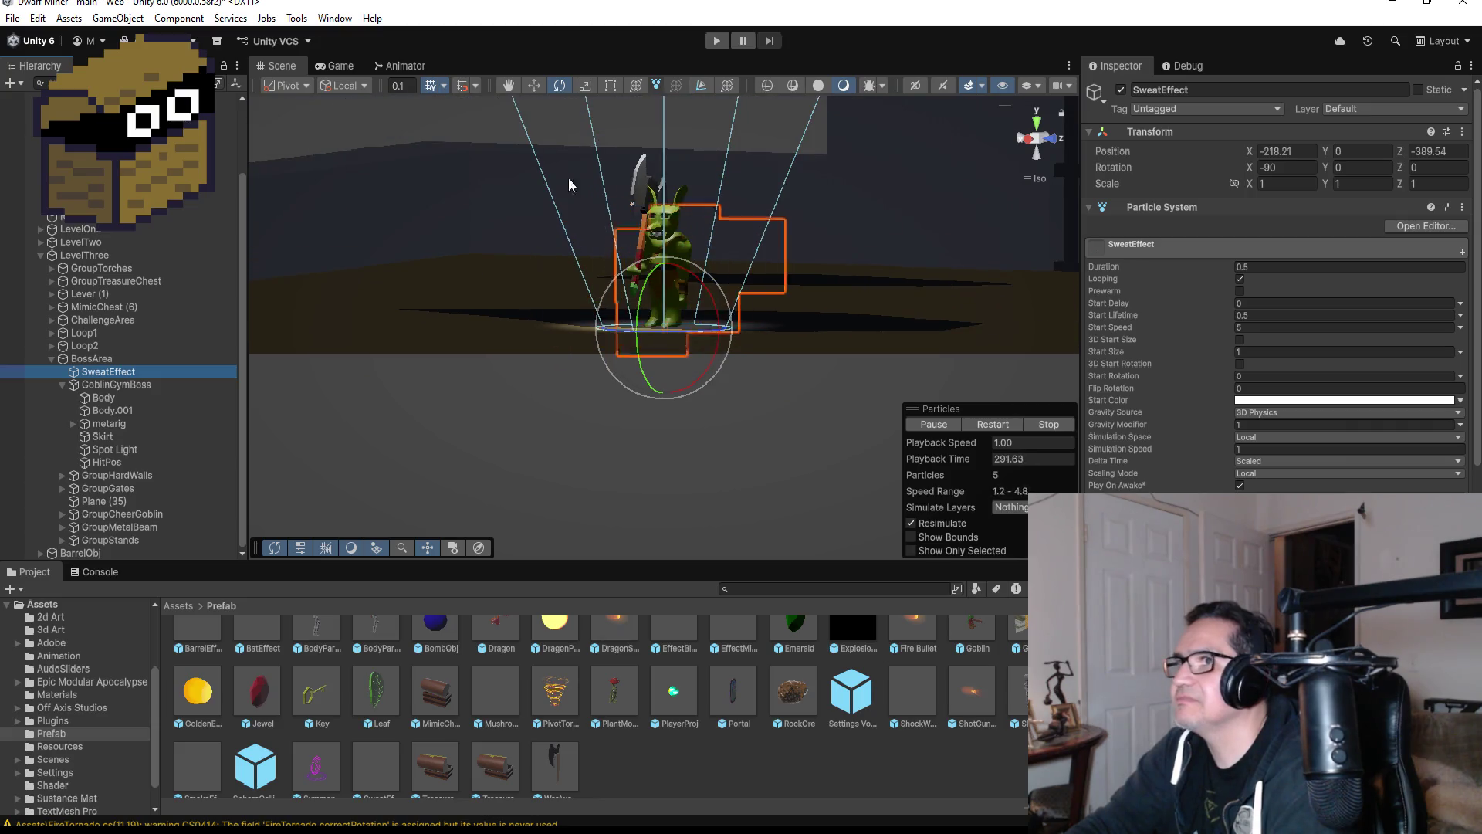
{"action": "left_click", "coordinate": [533, 85]}
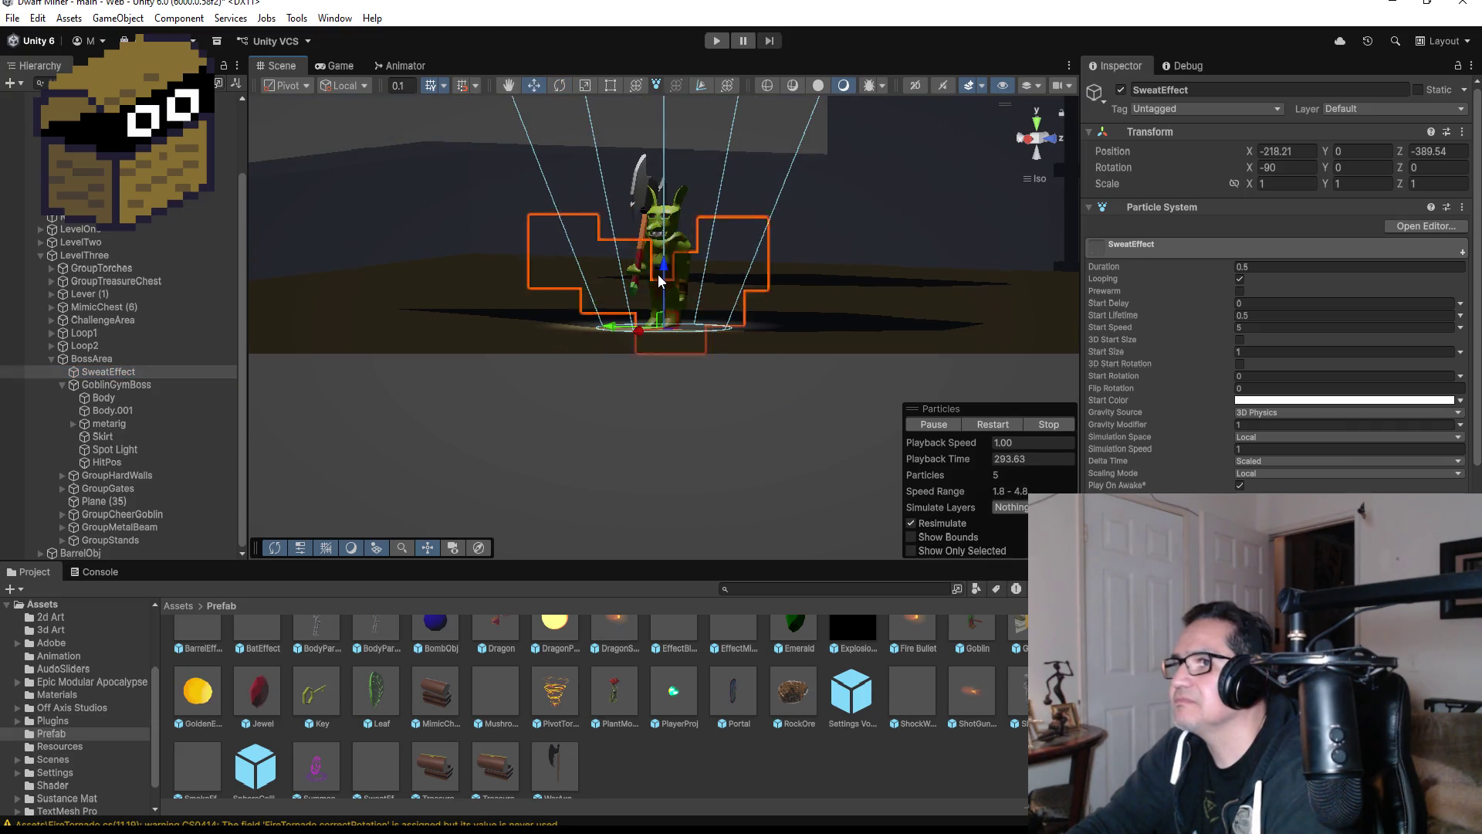
{"action": "left_click_drag", "start_coordinate": [666, 267], "coordinate": [672, 176]}
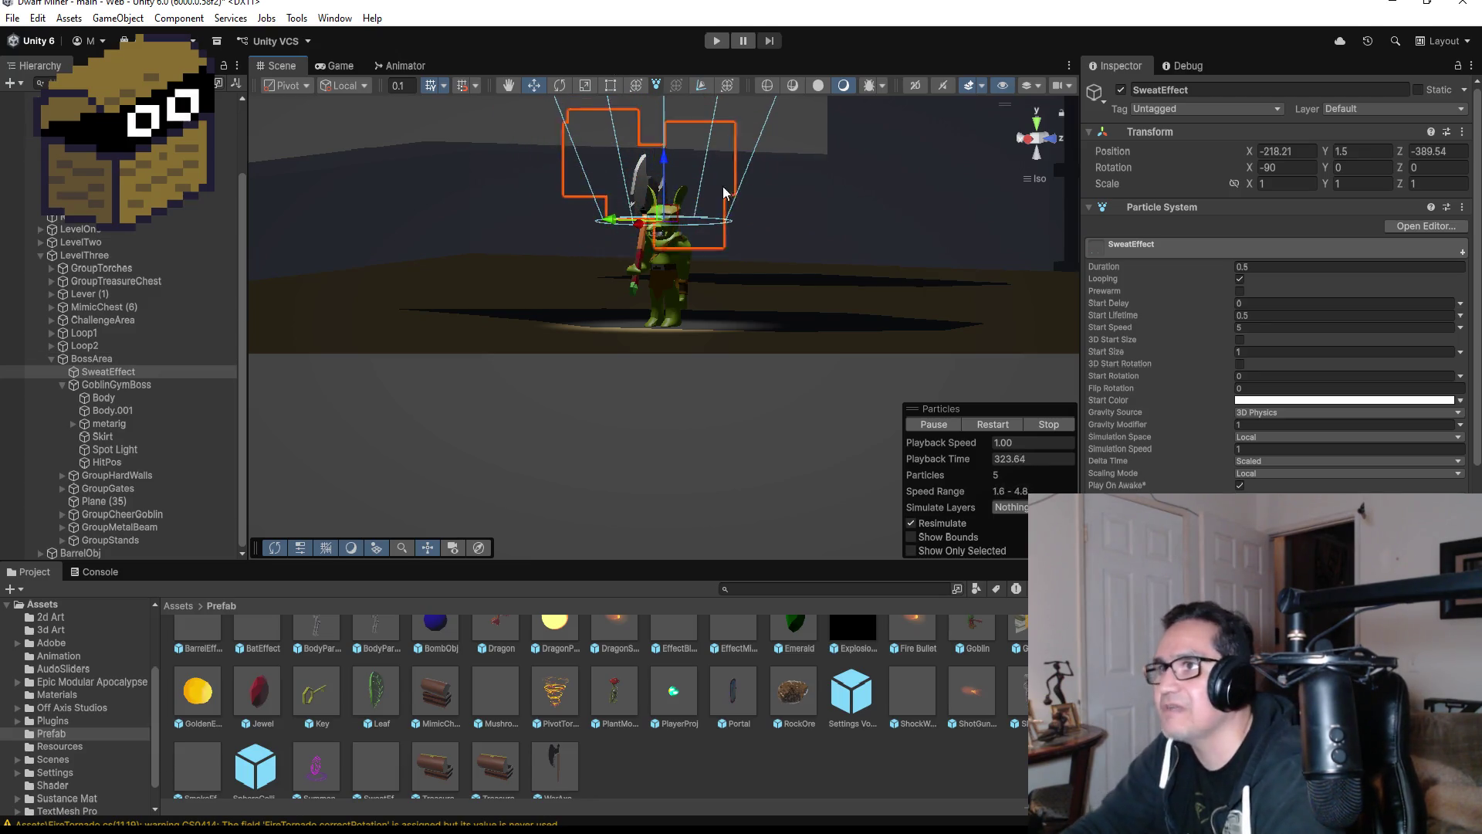
- Select SweatEffect, expand its Shape module, and set the cone Angle to 25
{"action": "scroll", "coordinate": [737, 224], "scroll_direction": "up", "scroll_amount": 3}
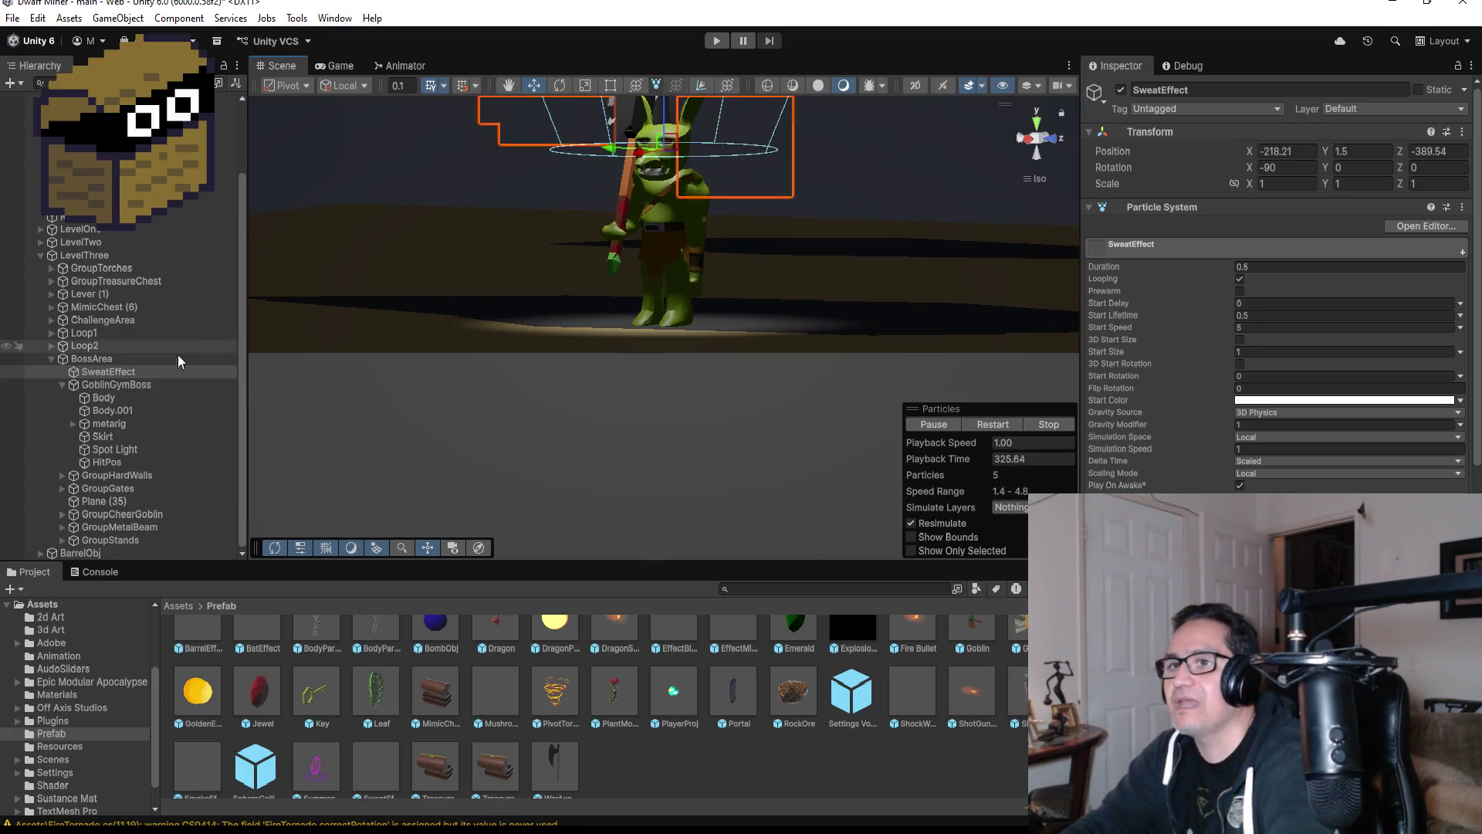
{"action": "double_click", "coordinate": [142, 372]}
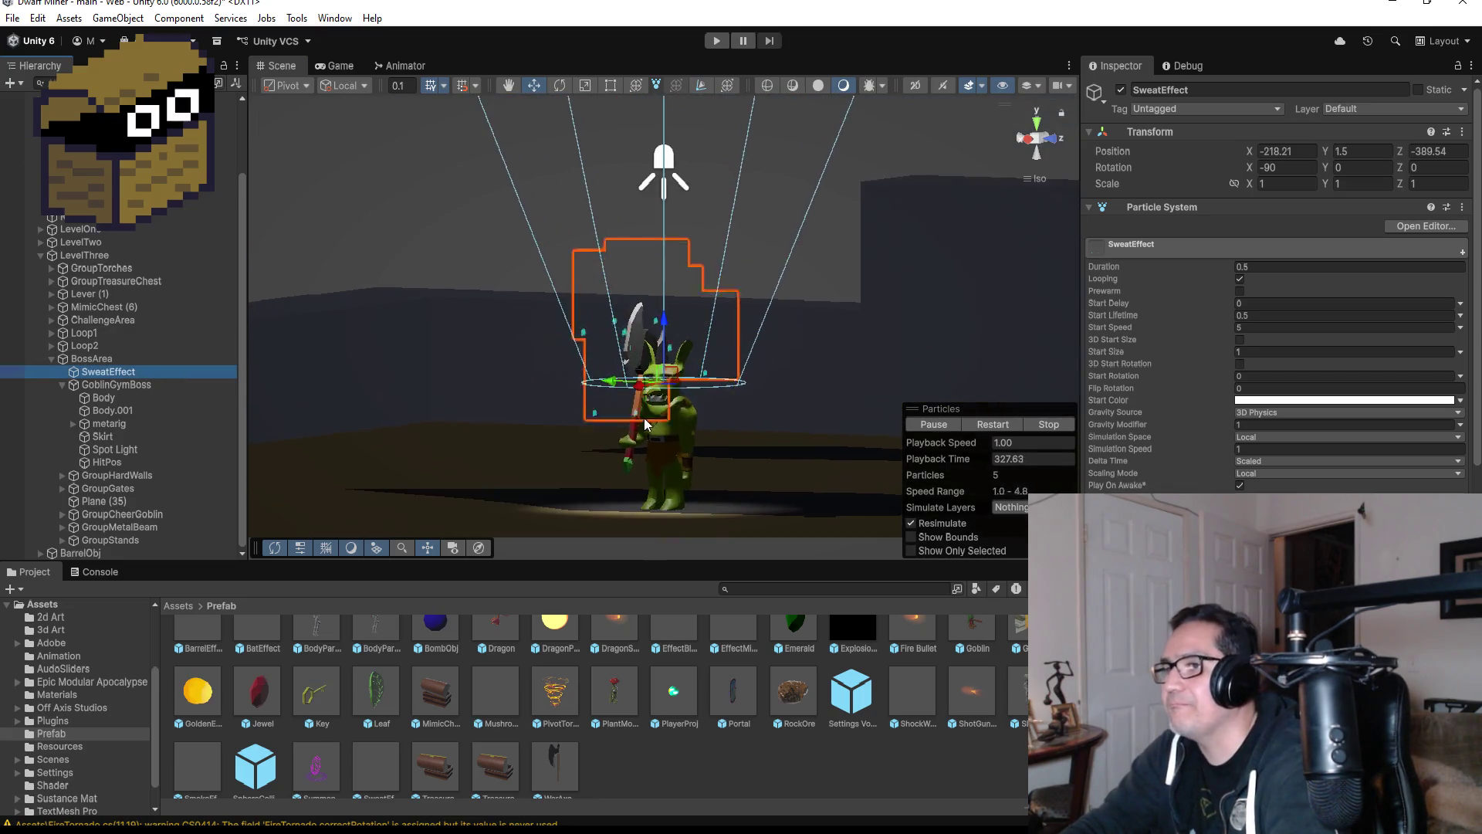
{"action": "scroll", "coordinate": [649, 432], "scroll_direction": "up", "scroll_amount": 5}
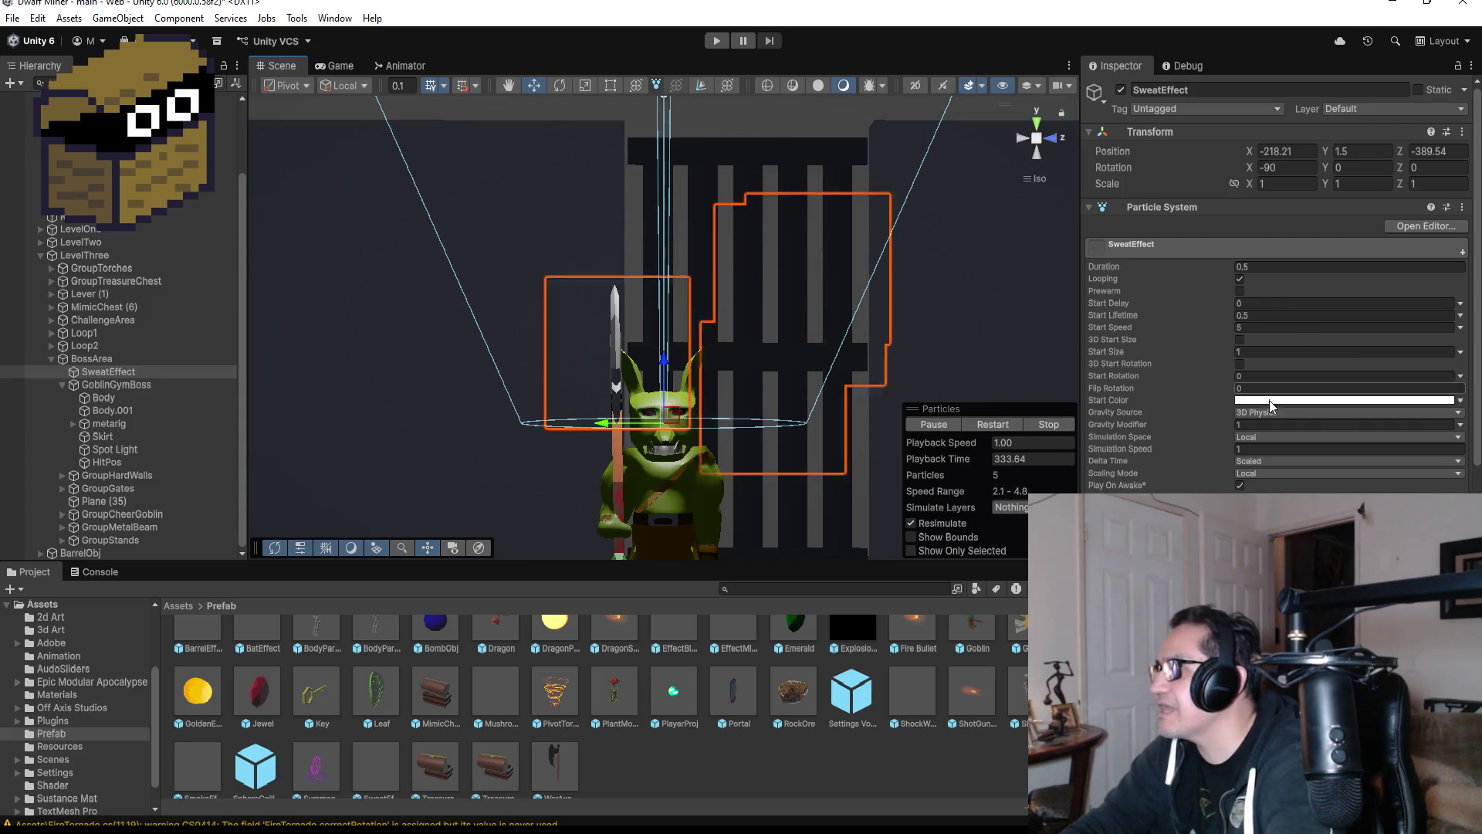
{"action": "scroll", "coordinate": [1273, 440], "scroll_direction": "down", "scroll_amount": 3}
{"action": "left_click", "coordinate": [1133, 414]}
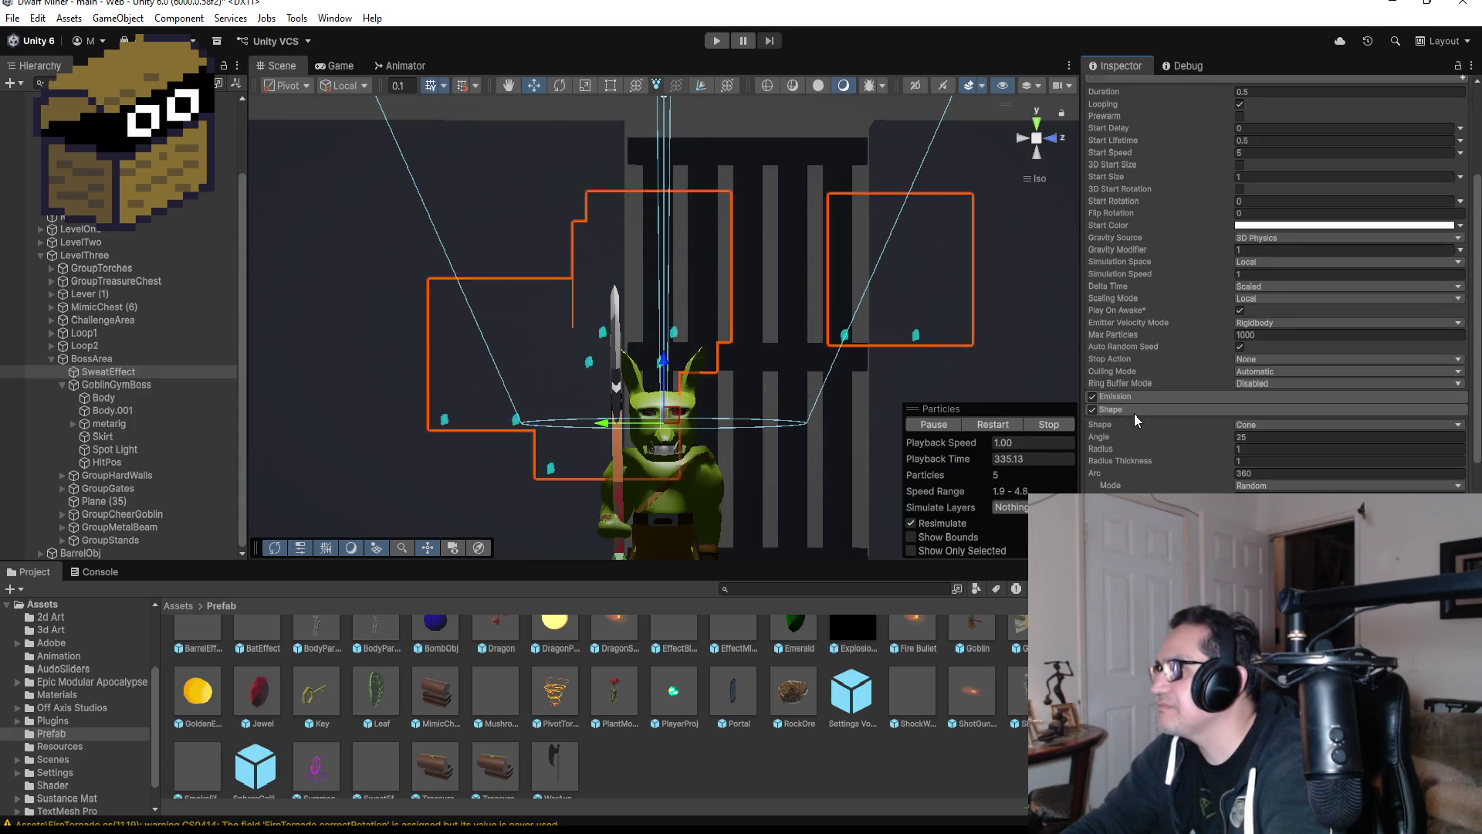
{"action": "left_click", "coordinate": [1263, 438]}
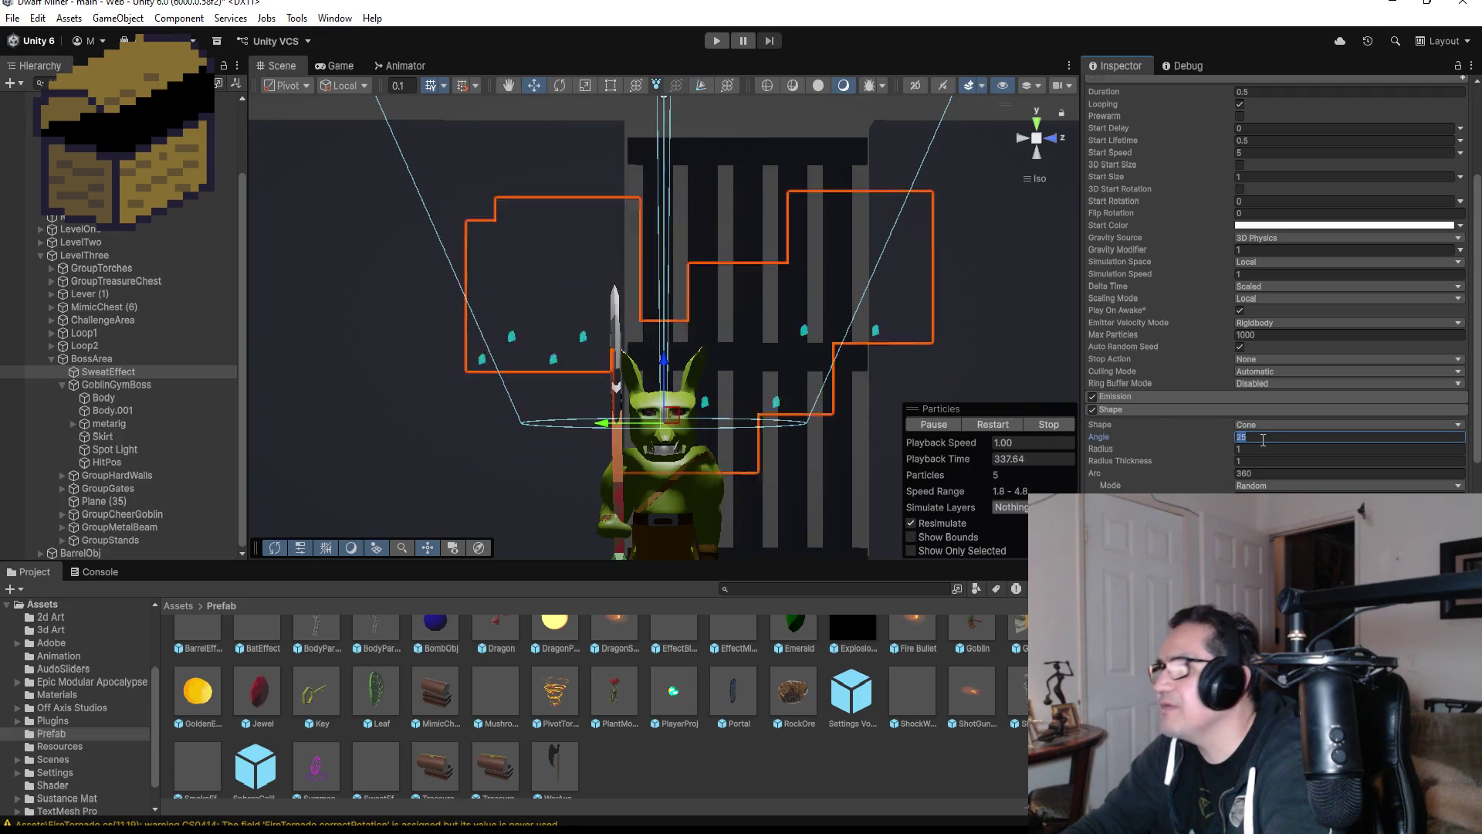
{"action": "type", "text": "1"}
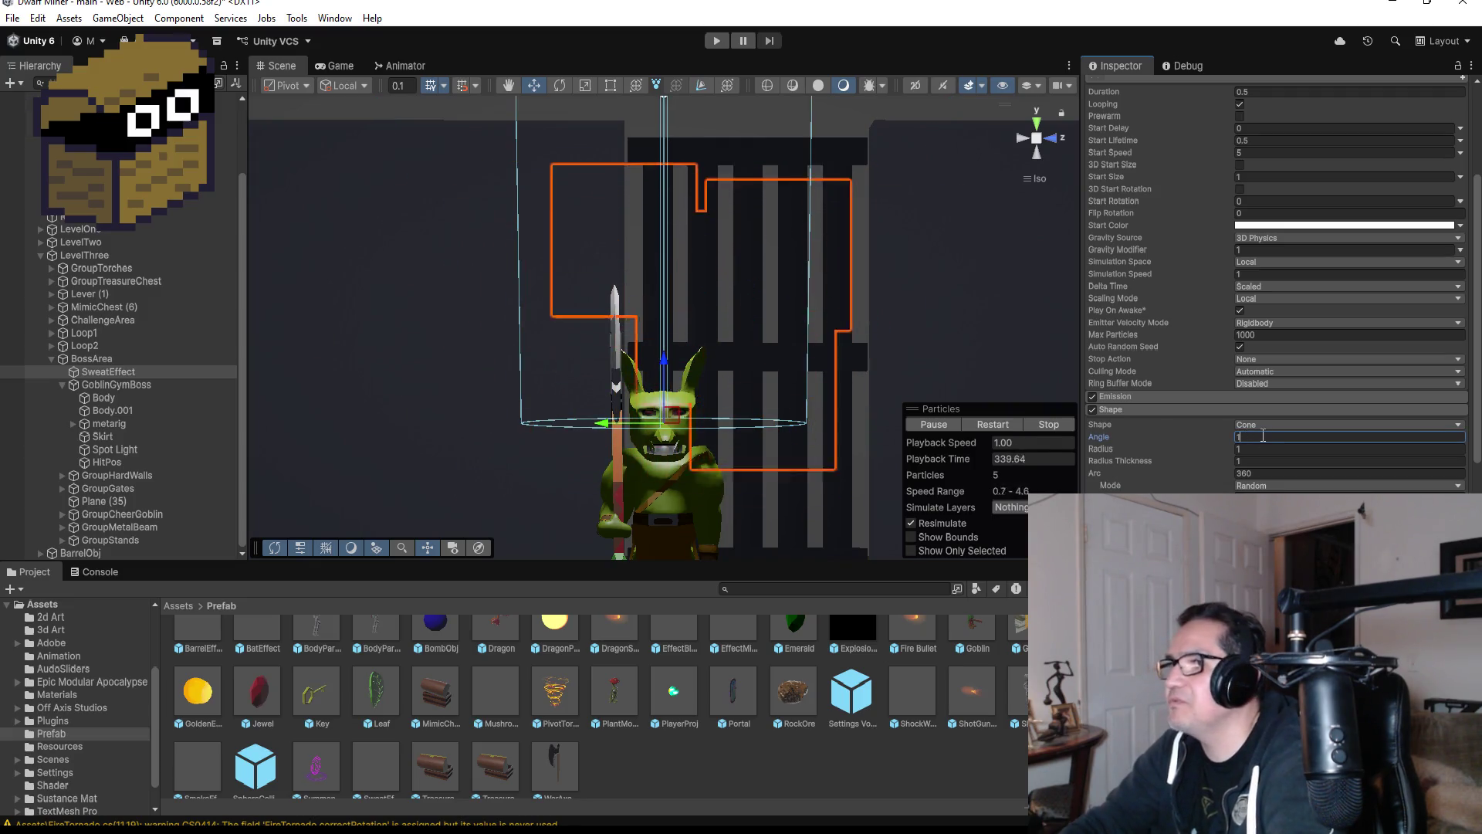
{"action": "key", "text": "BackSpace"}
{"action": "type", "text": "2"}
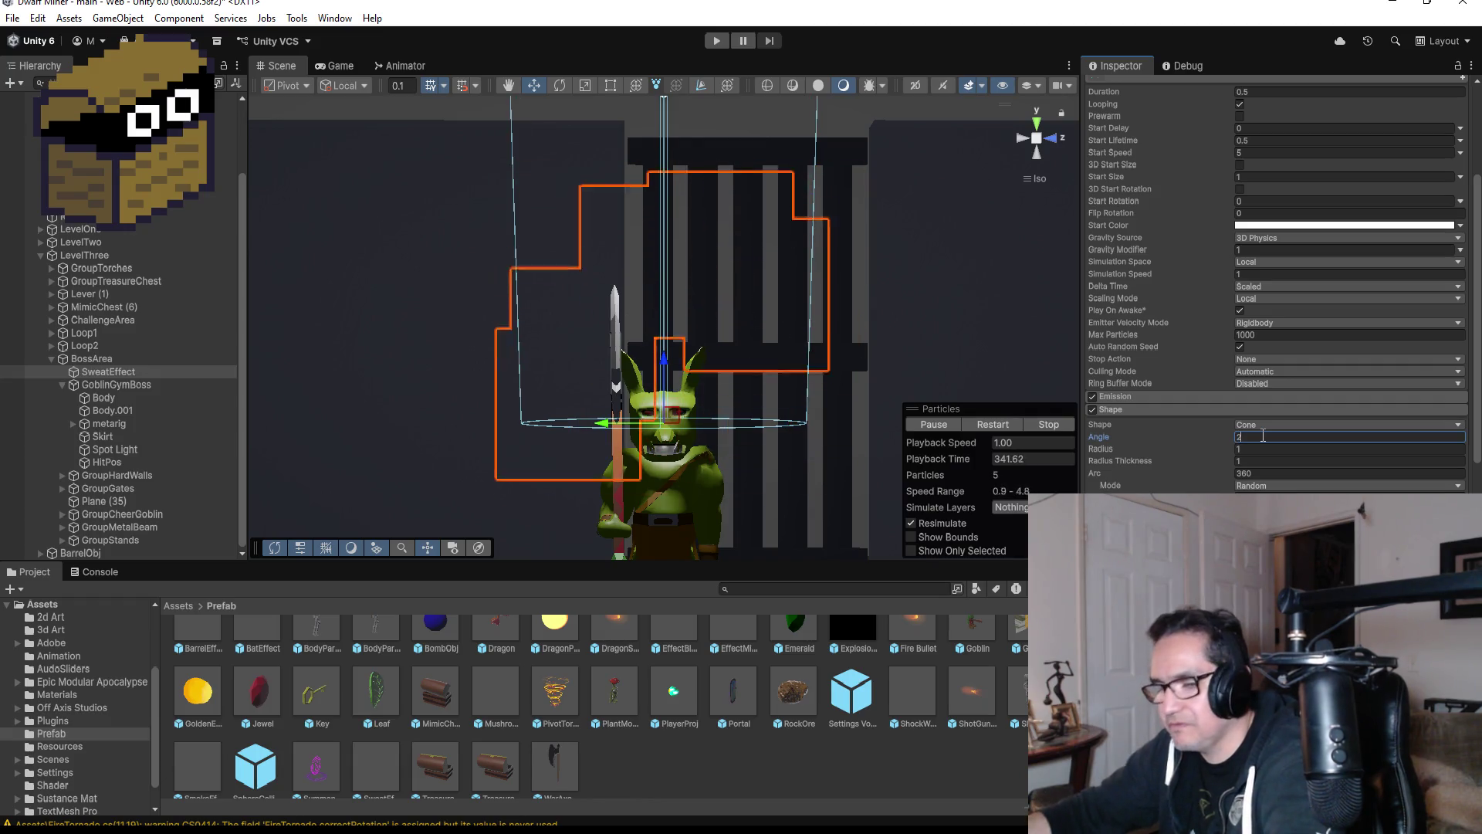
{"action": "type", "text": "5"}
- Set Shape Radius to 0.1 and Radius Thickness to 0.1, then start Play mode
{"action": "left_click", "coordinate": [1254, 448]}
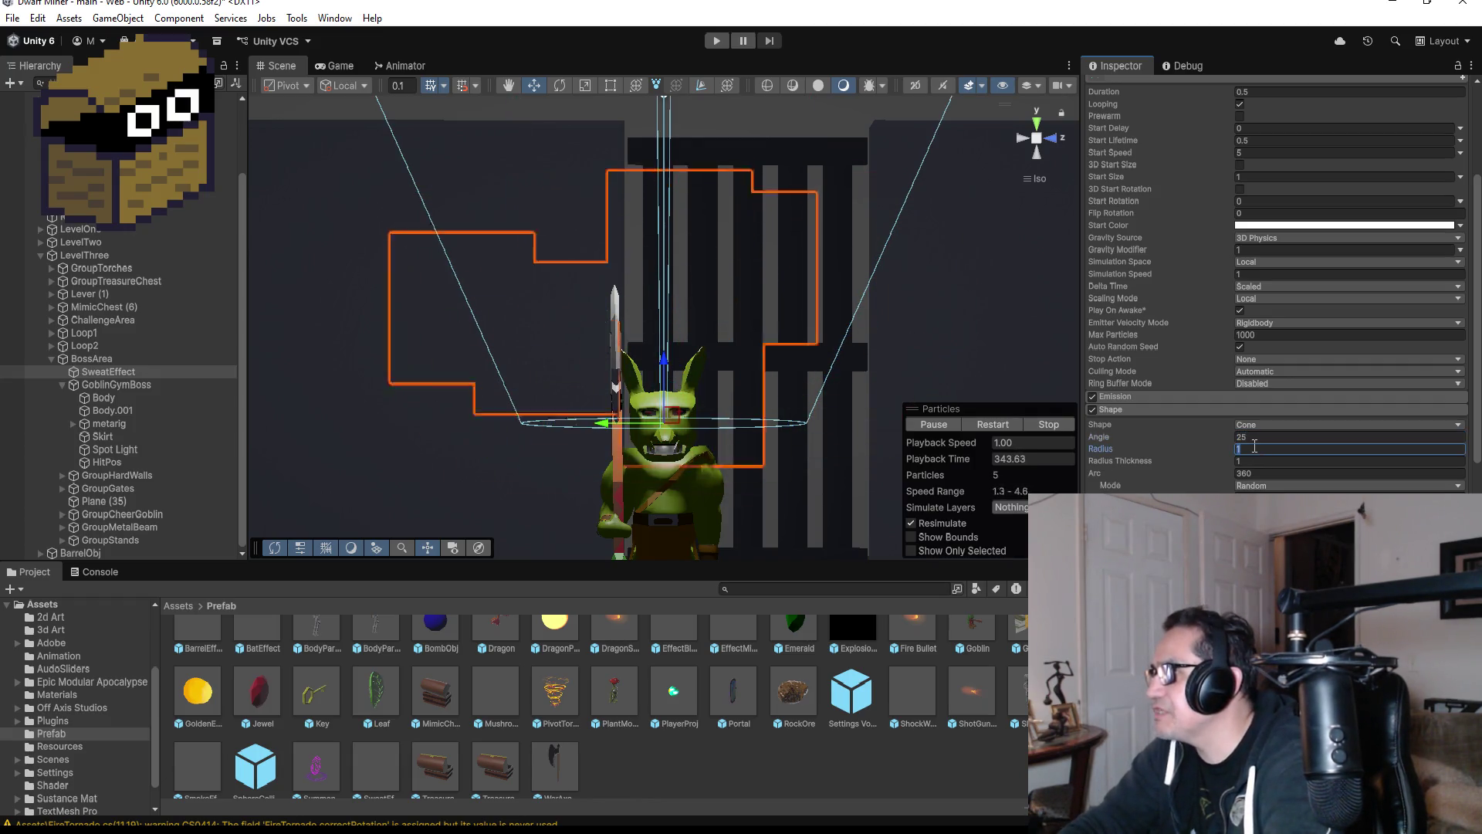
{"action": "type", "text": "0.1"}
{"action": "key", "text": "Tab"}
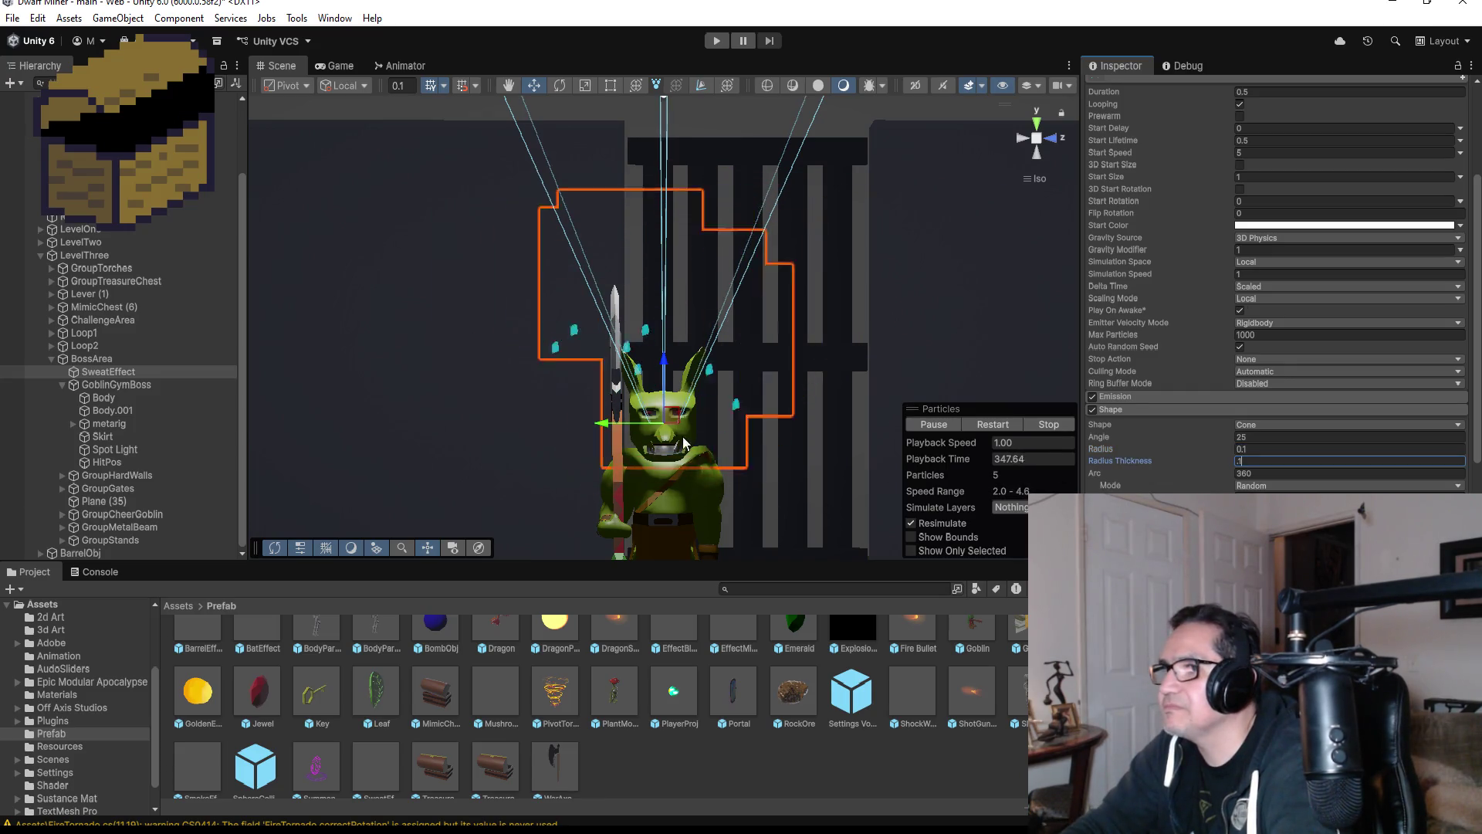
{"action": "type", "text": "0.1"}
{"action": "key", "text": "Return"}
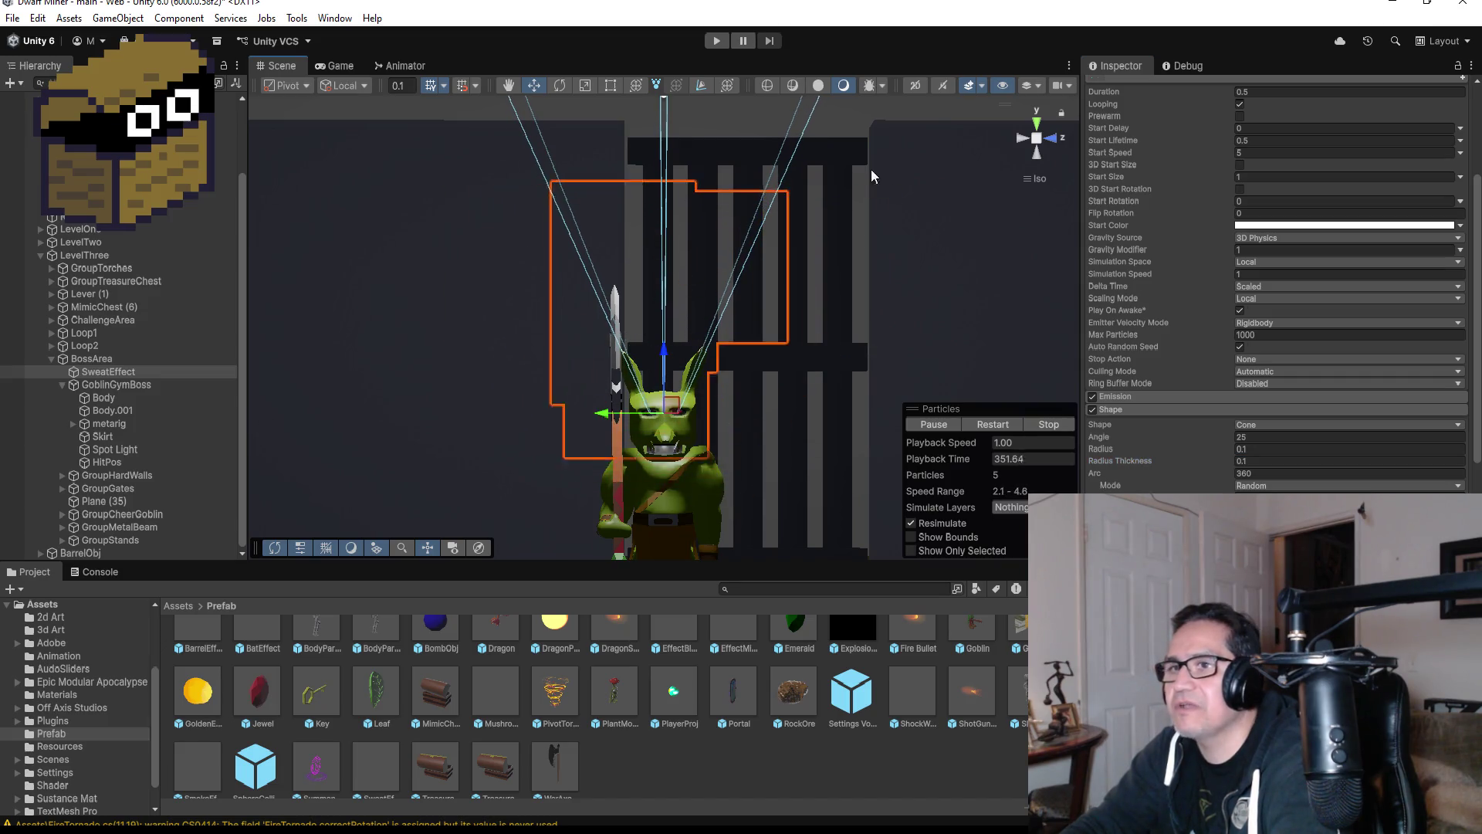
{"action": "left_click", "coordinate": [715, 39]}
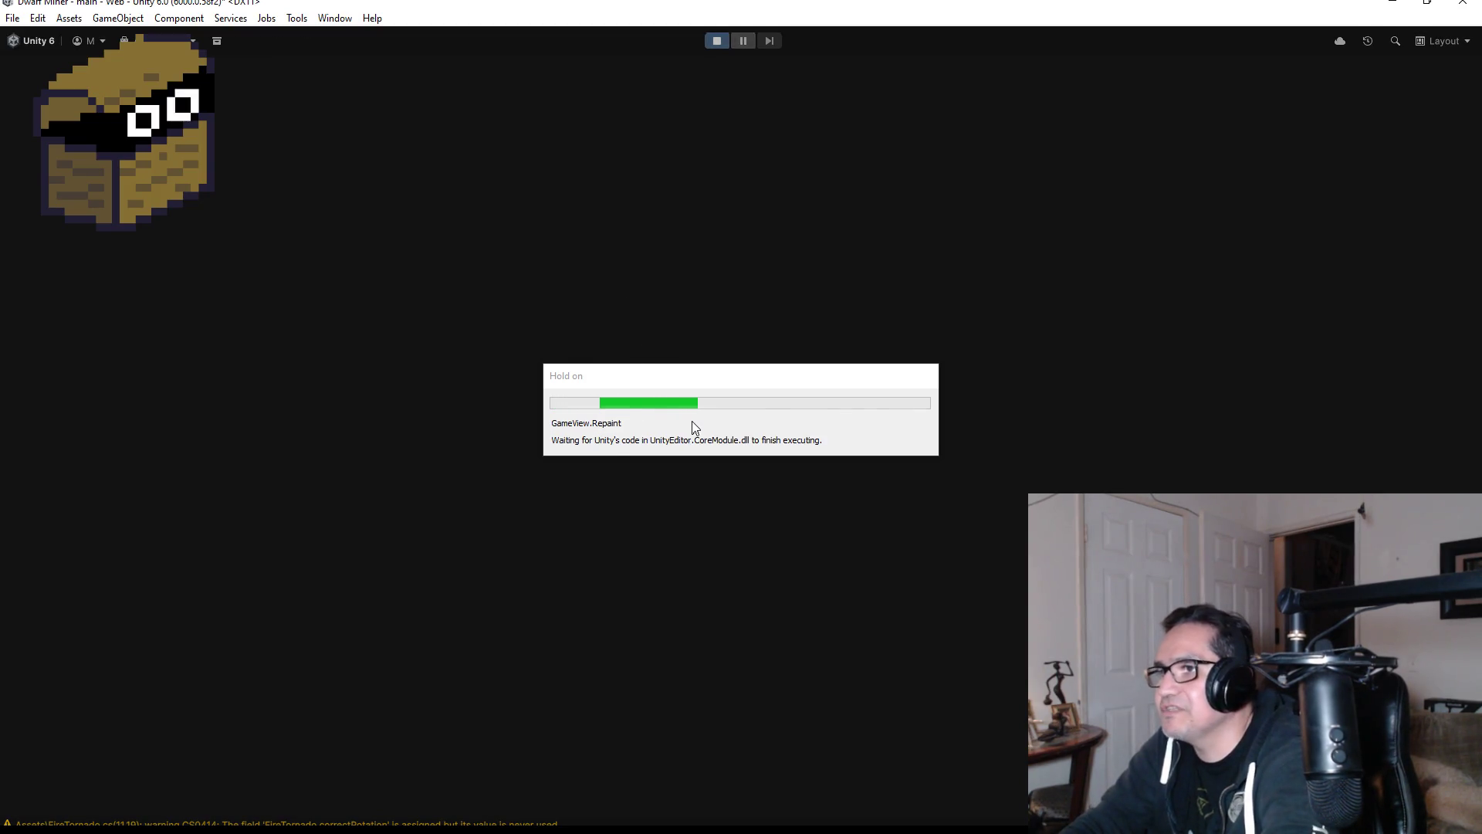
- Start the game, switch to weapon 2, walk to the goblin boss, shoot it twice, then stop playing
{"action": "key", "text": "Escape"}
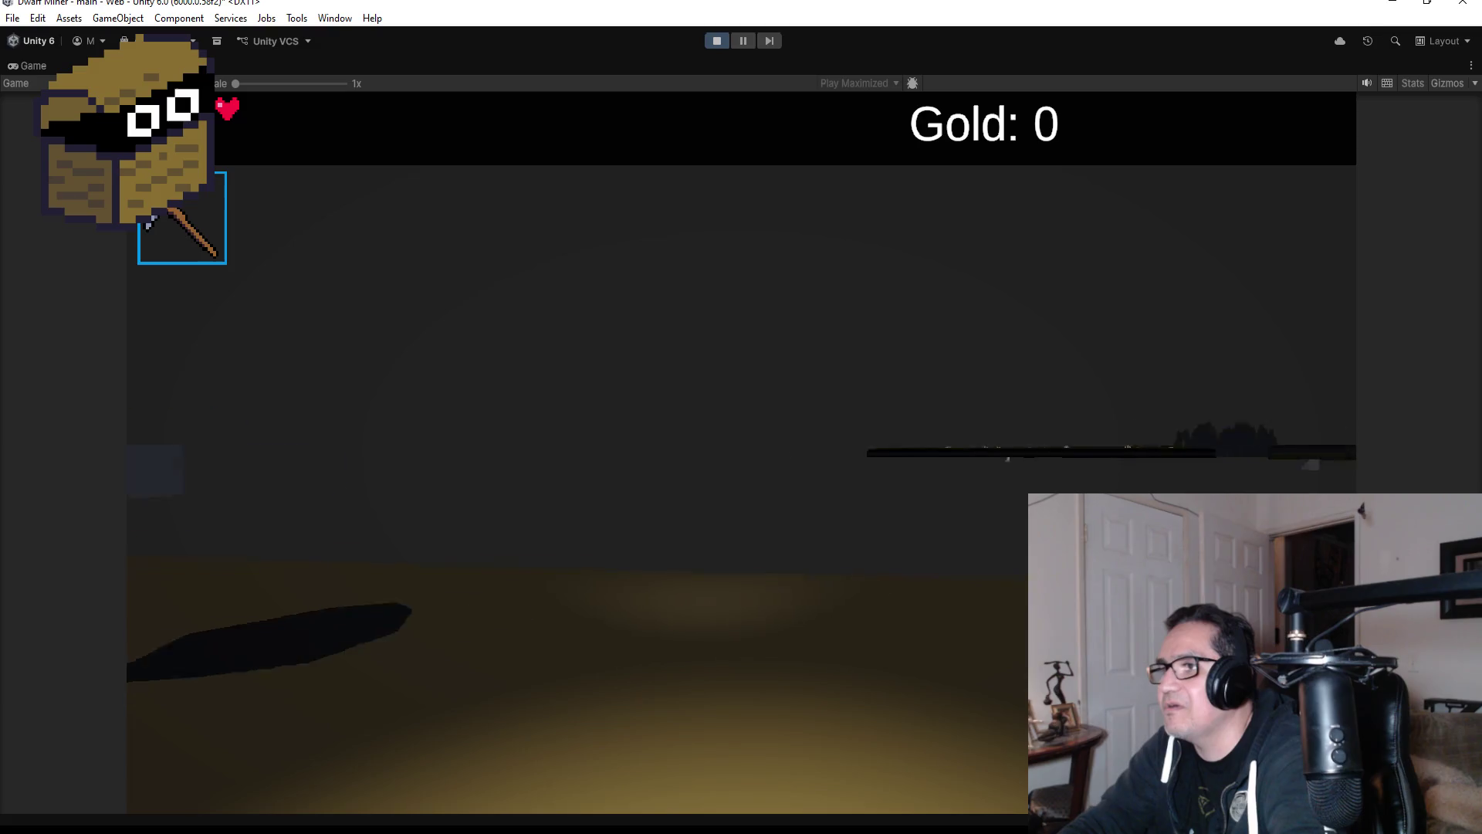
{"action": "key", "text": "2"}
{"action": "key", "text": "w"}
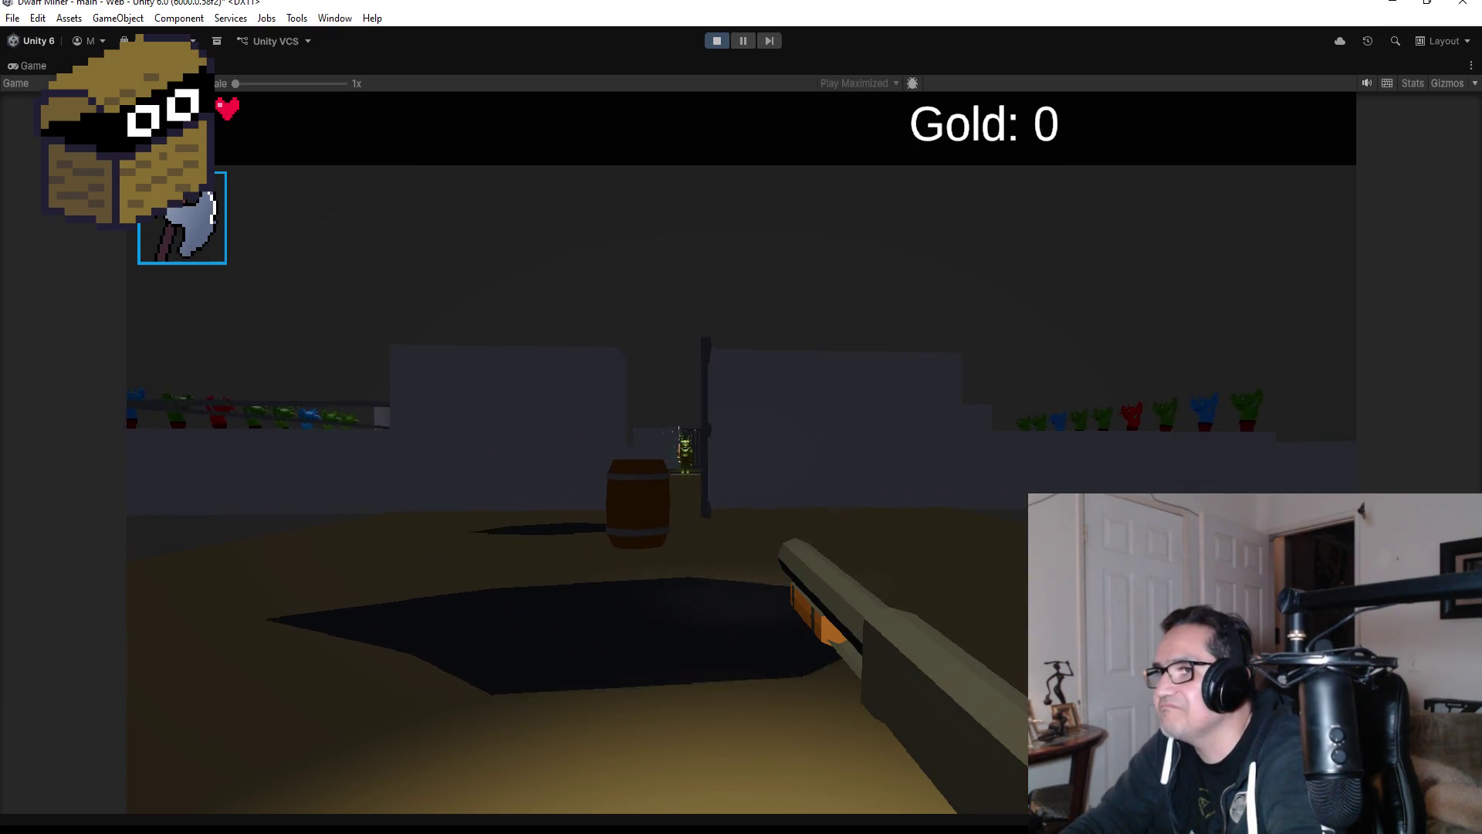
{"action": "key", "text": "w"}
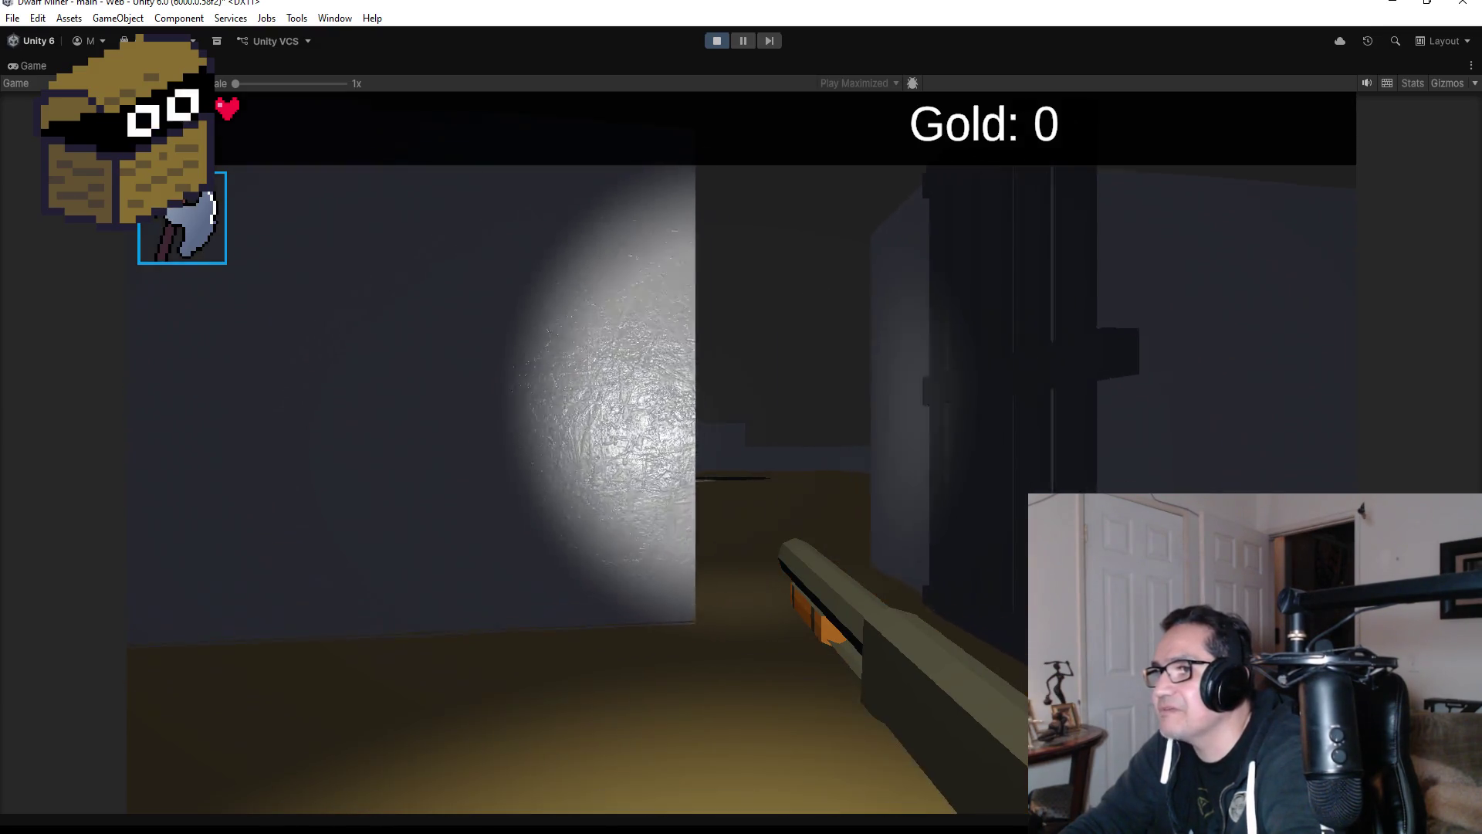
{"action": "key", "text": "w"}
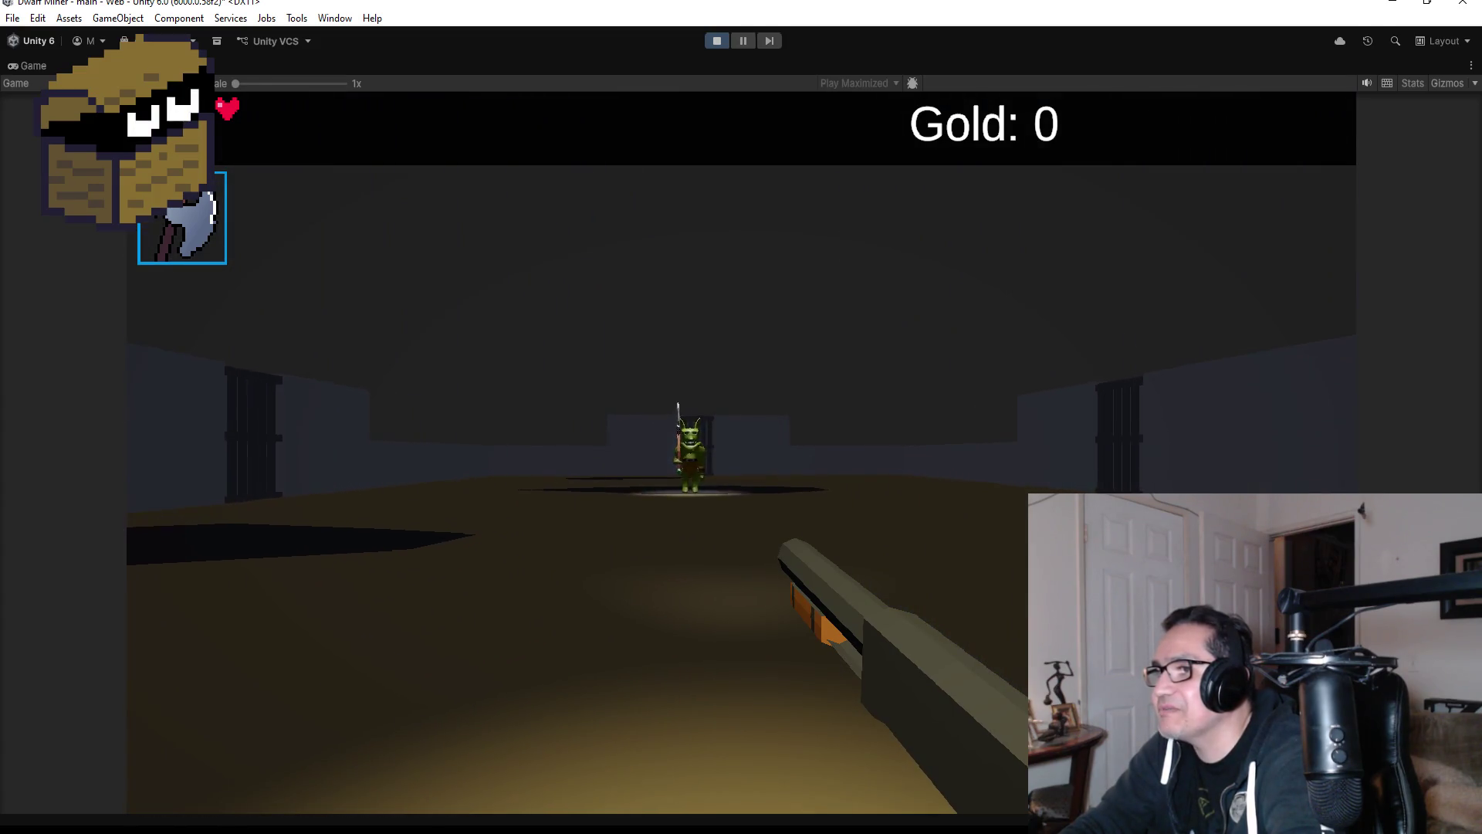
{"action": "key", "text": "w"}
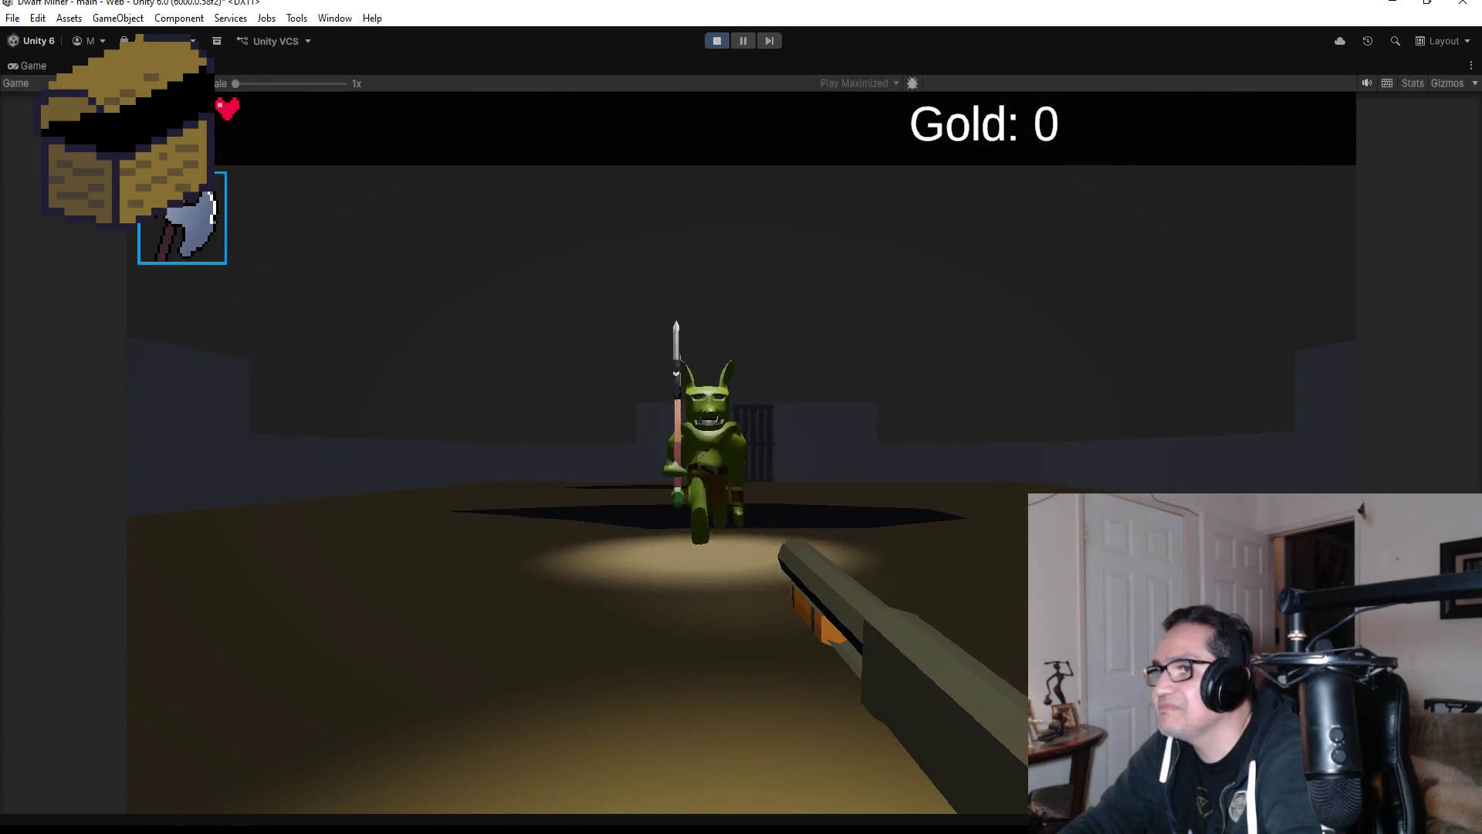
{"action": "left_click", "coordinate": [741, 416]}
{"action": "left_click", "coordinate": [741, 416]}
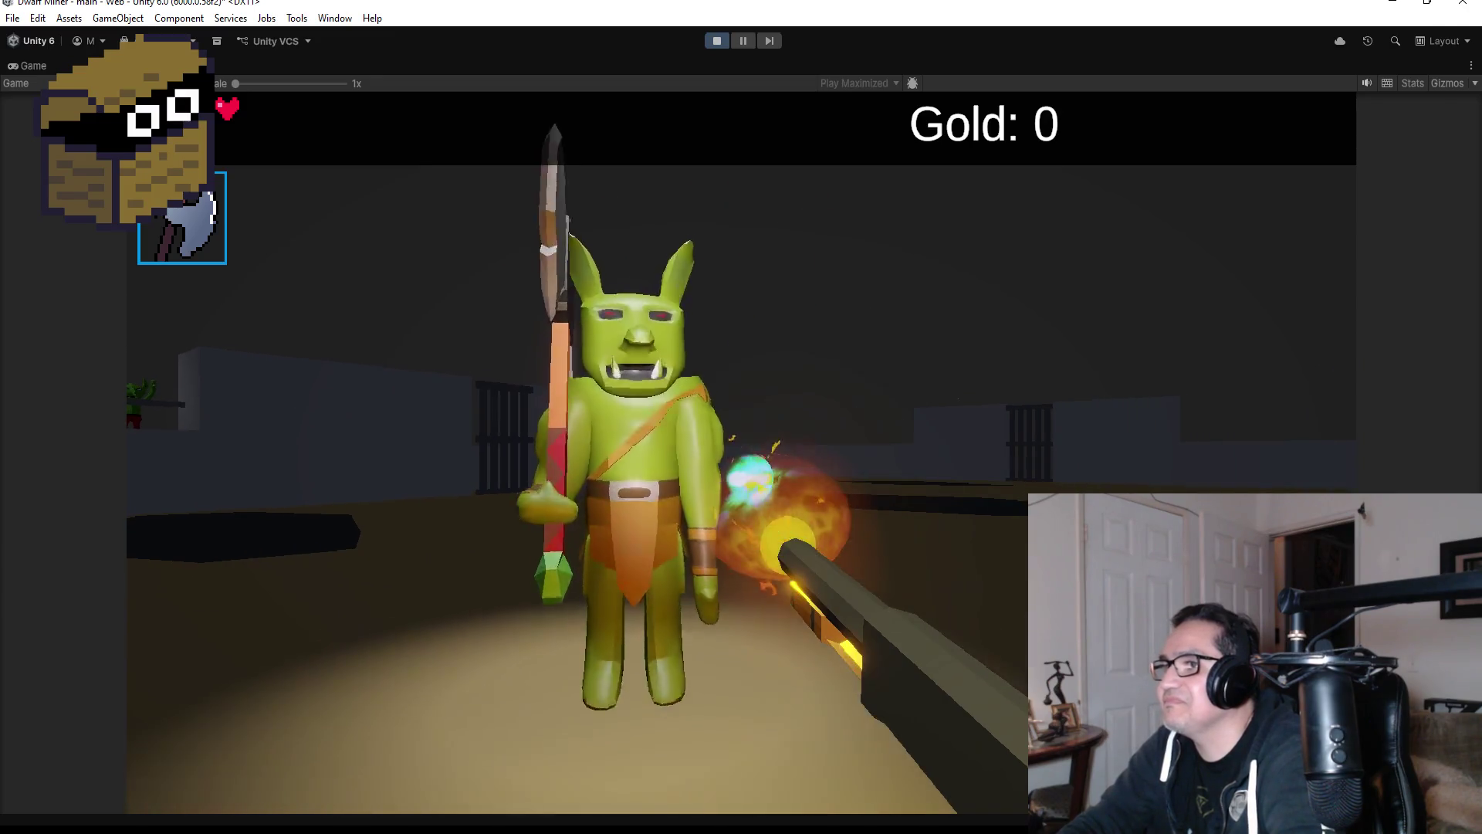
{"action": "key", "text": "Escape"}
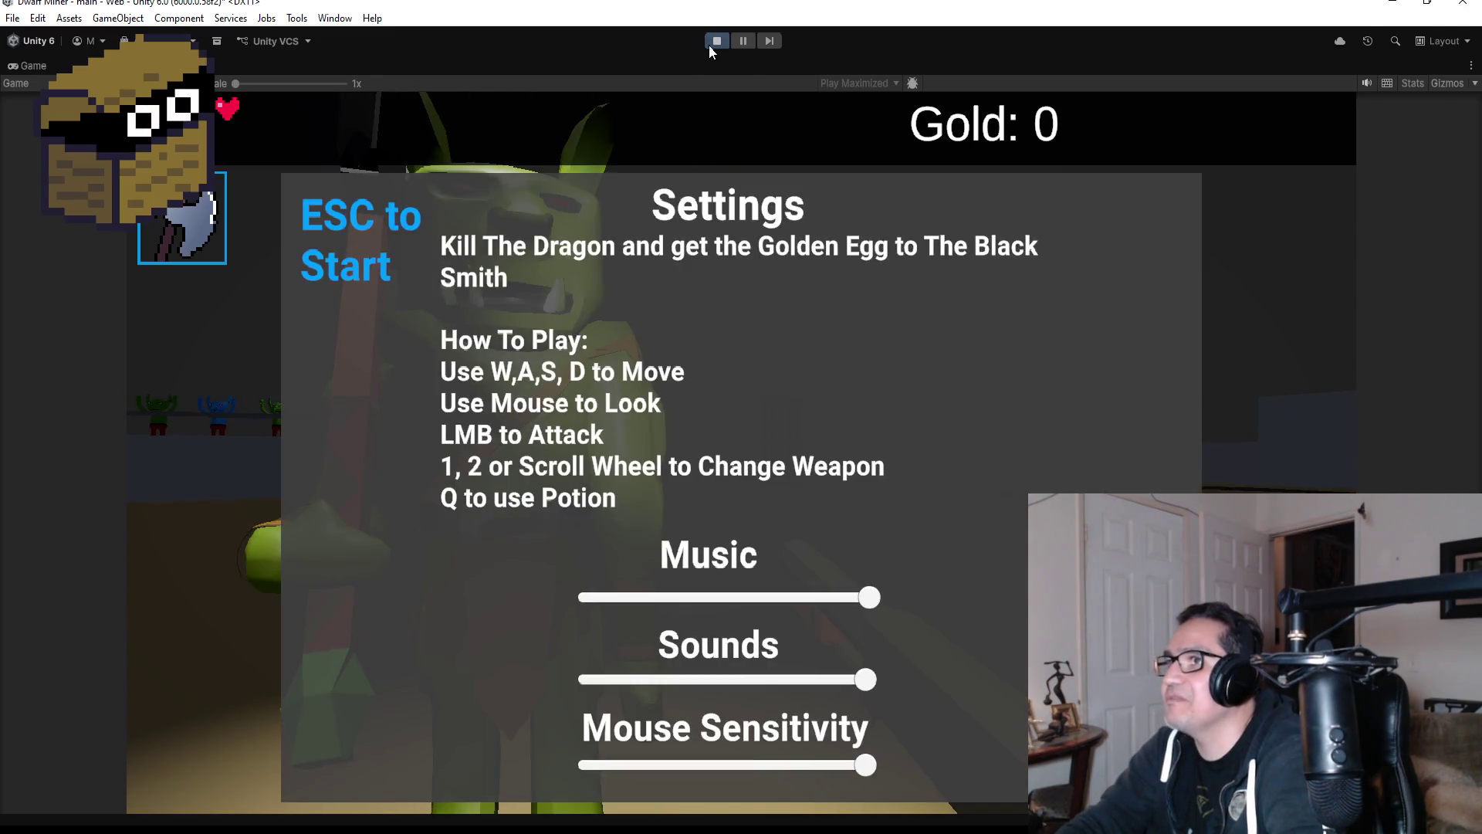
{"action": "left_click", "coordinate": [710, 45]}
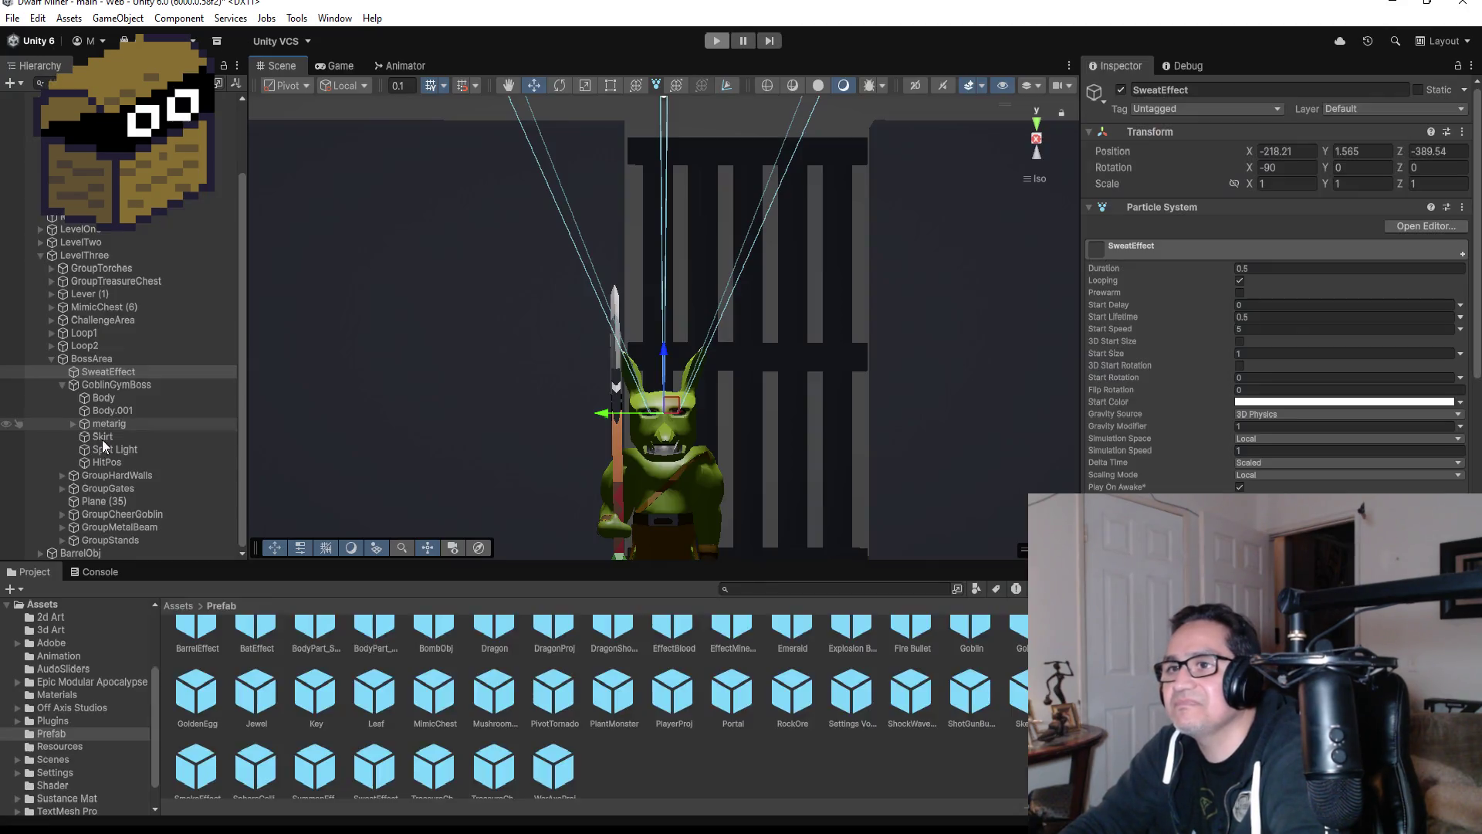
- Parent SweatEffect under GoblinGymBoss and reorient the scene view to an angled perspective
{"action": "left_click_drag", "start_coordinate": [114, 367], "coordinate": [118, 395]}
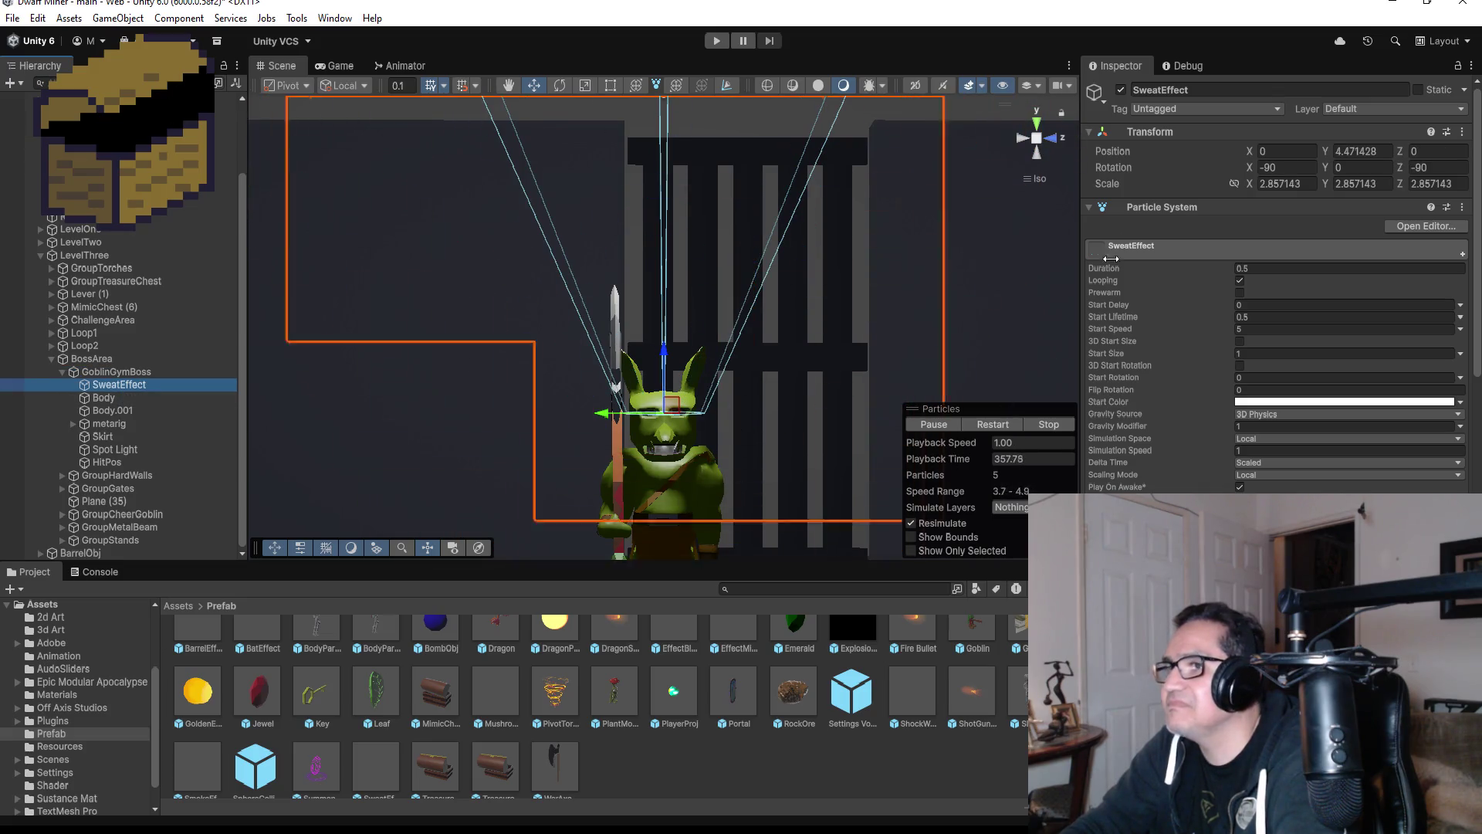
{"action": "left_click", "coordinate": [1038, 125]}
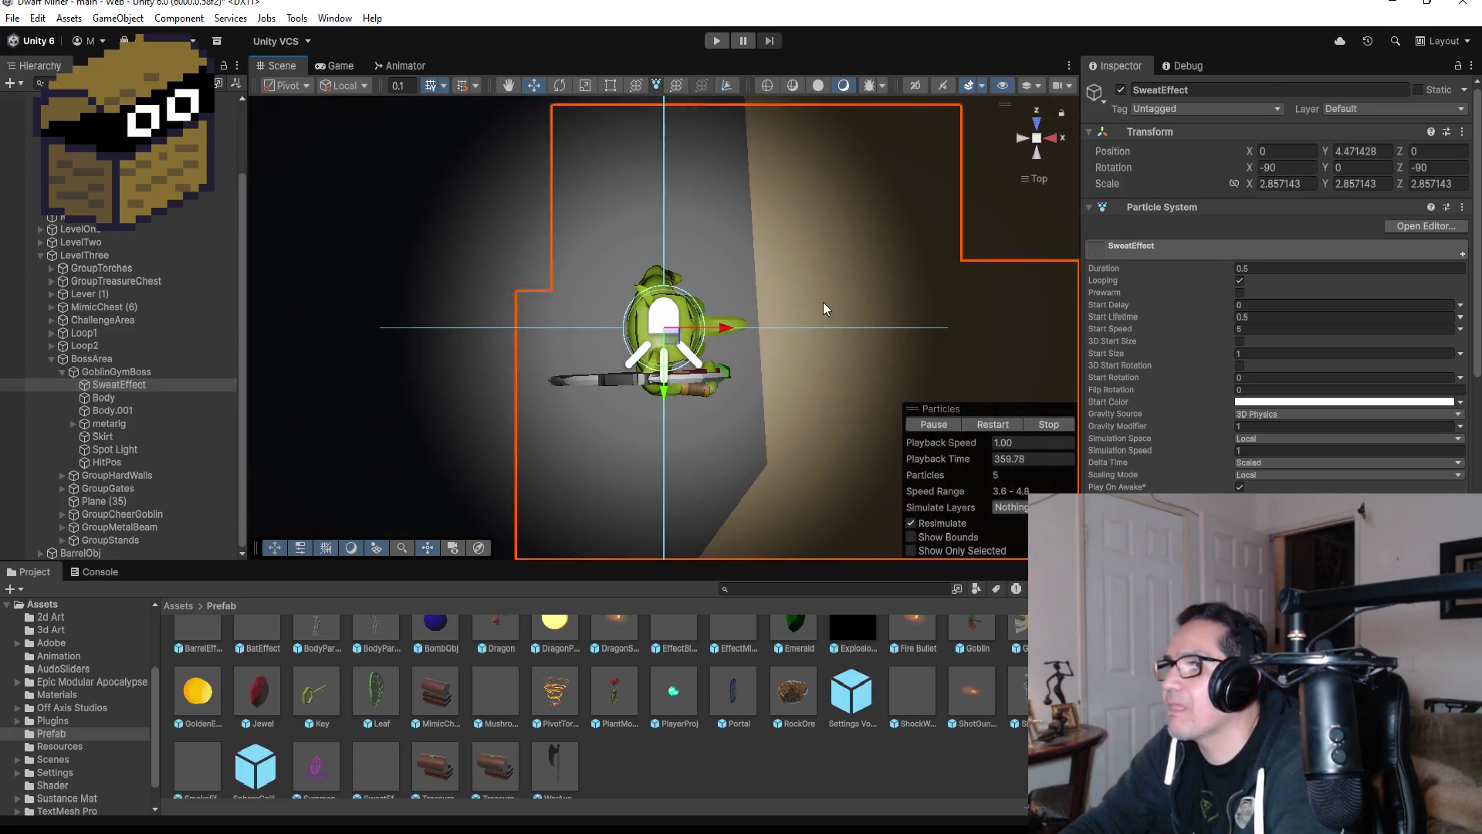
{"action": "mouse_move", "coordinate": [872, 307]}
{"action": "left_mouse_down"}
{"action": "mouse_move", "coordinate": [703, 106]}
{"action": "mouse_move", "coordinate": [548, 781]}
{"action": "mouse_move", "coordinate": [508, 692]}
{"action": "mouse_move", "coordinate": [650, 469]}
{"action": "mouse_move", "coordinate": [711, 458]}
{"action": "left_mouse_up"}
{"action": "scroll", "coordinate": [689, 452], "scroll_direction": "down", "scroll_amount": 3}
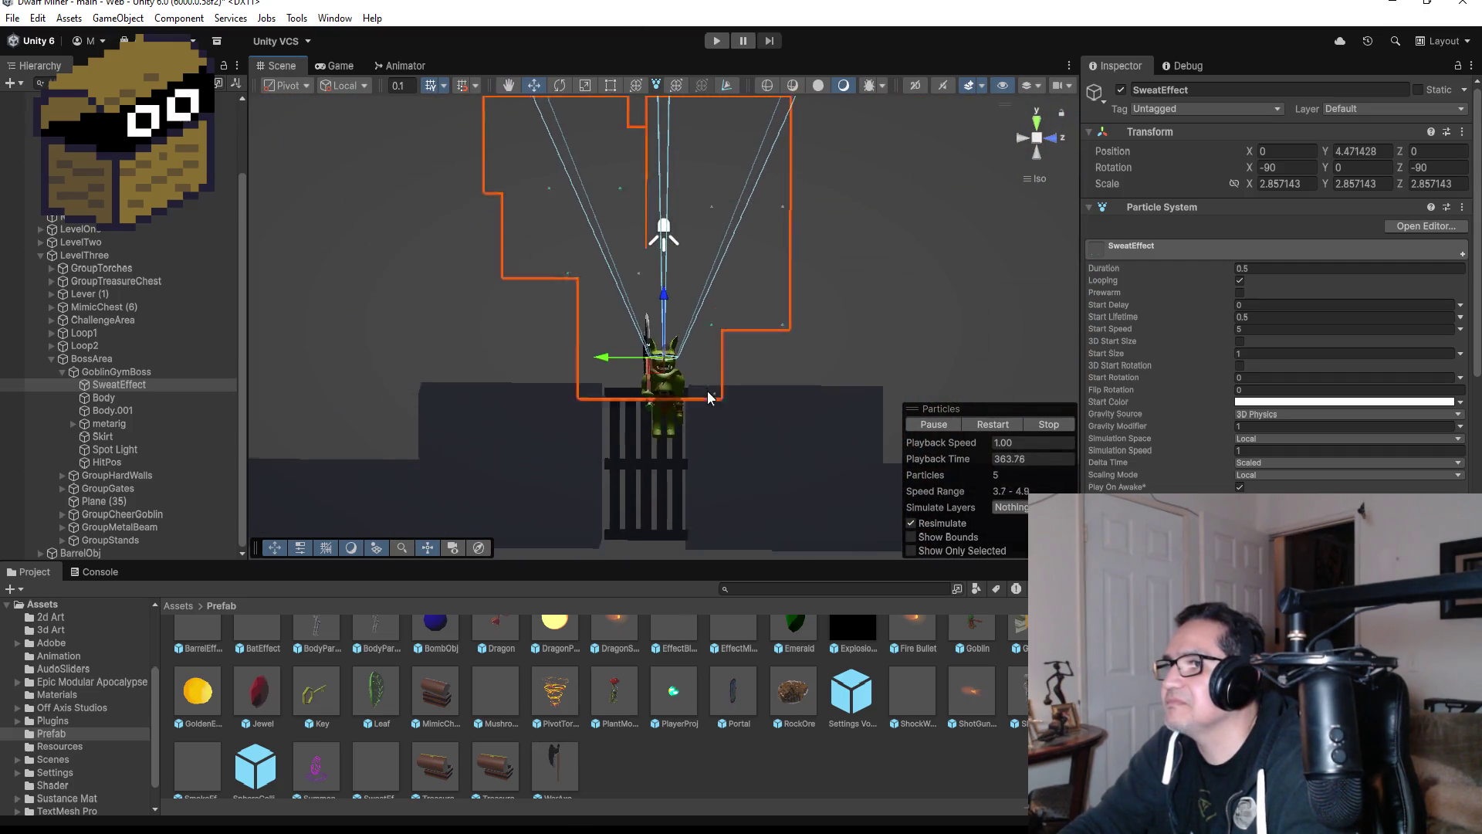
- Set the Particle System's Start Speed to 1
{"action": "left_click", "coordinate": [1263, 328]}
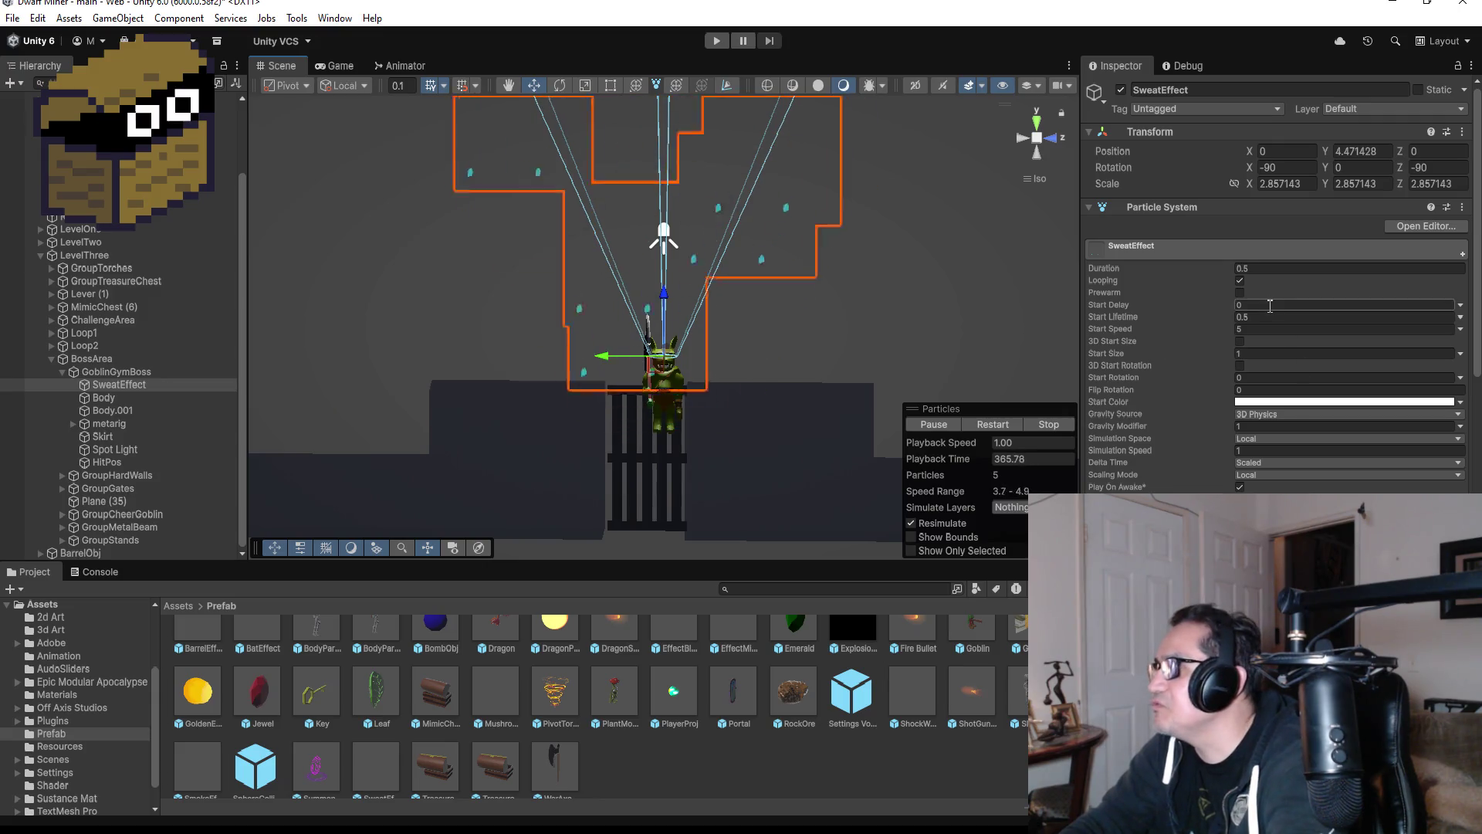
{"action": "type", "text": "1"}
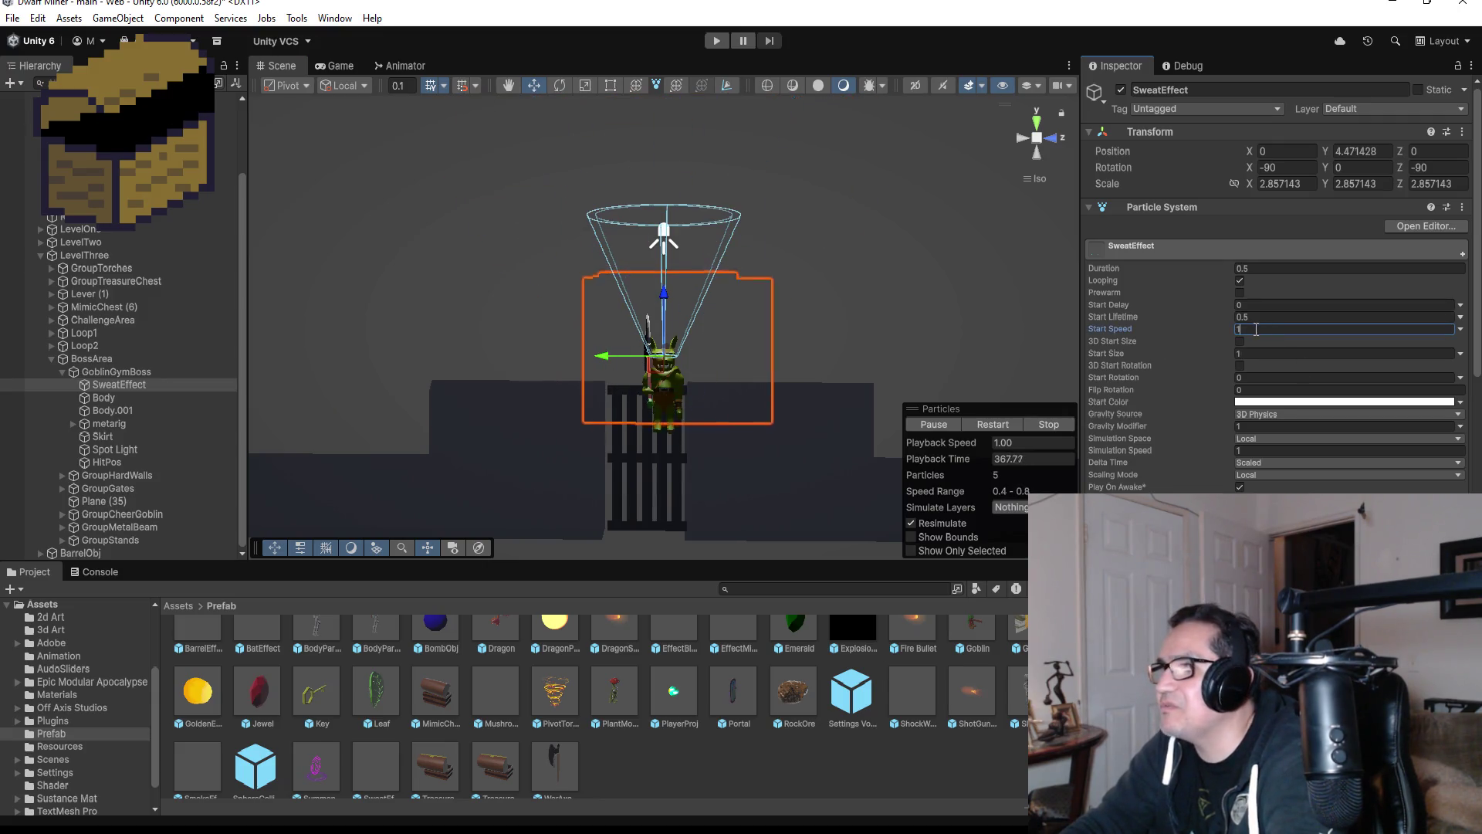
{"action": "key", "text": "BackSpace"}
{"action": "type", "text": "3"}
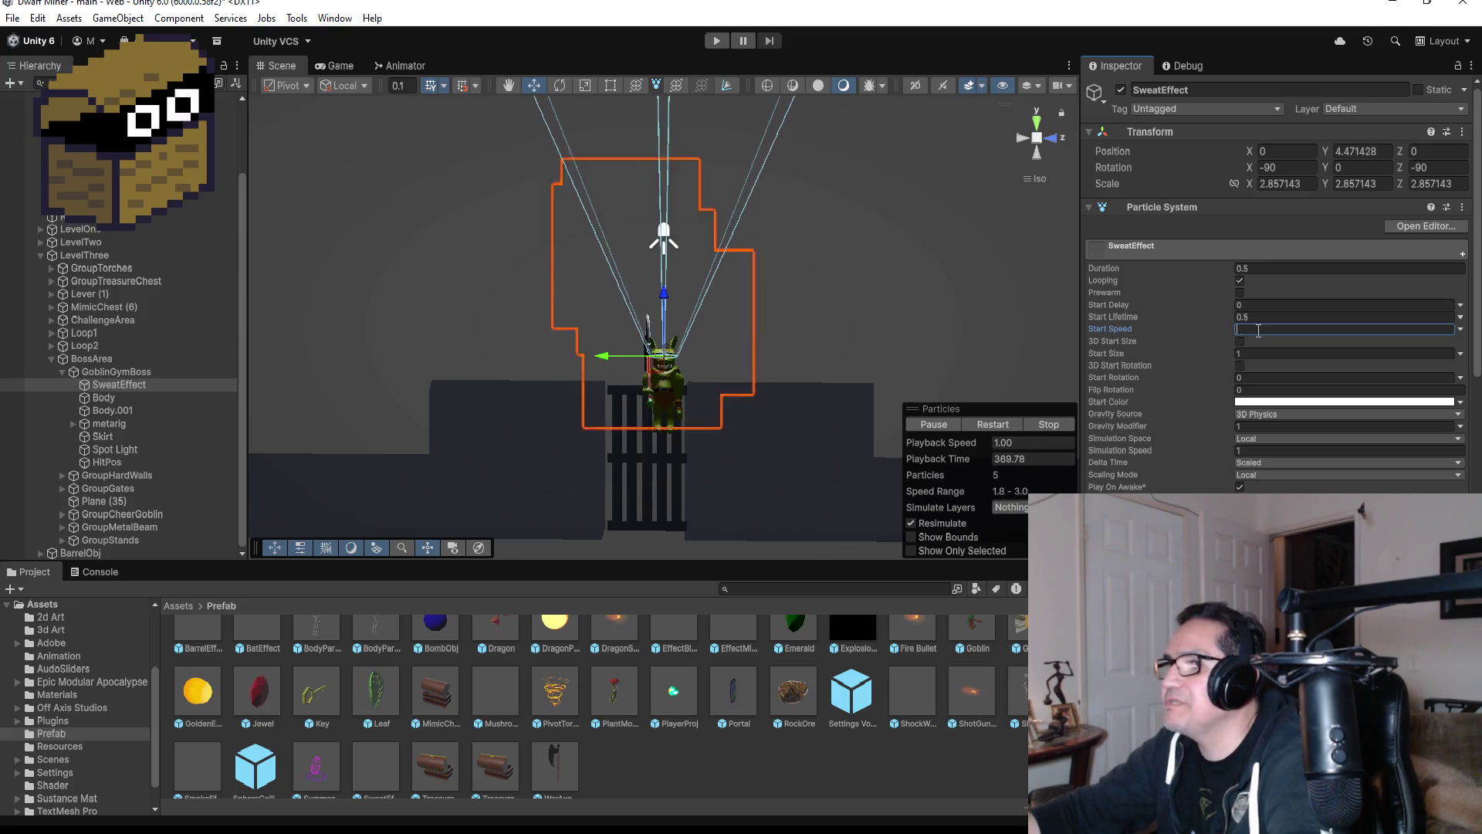
{"action": "scroll", "coordinate": [699, 365], "scroll_direction": "up", "scroll_amount": 5}
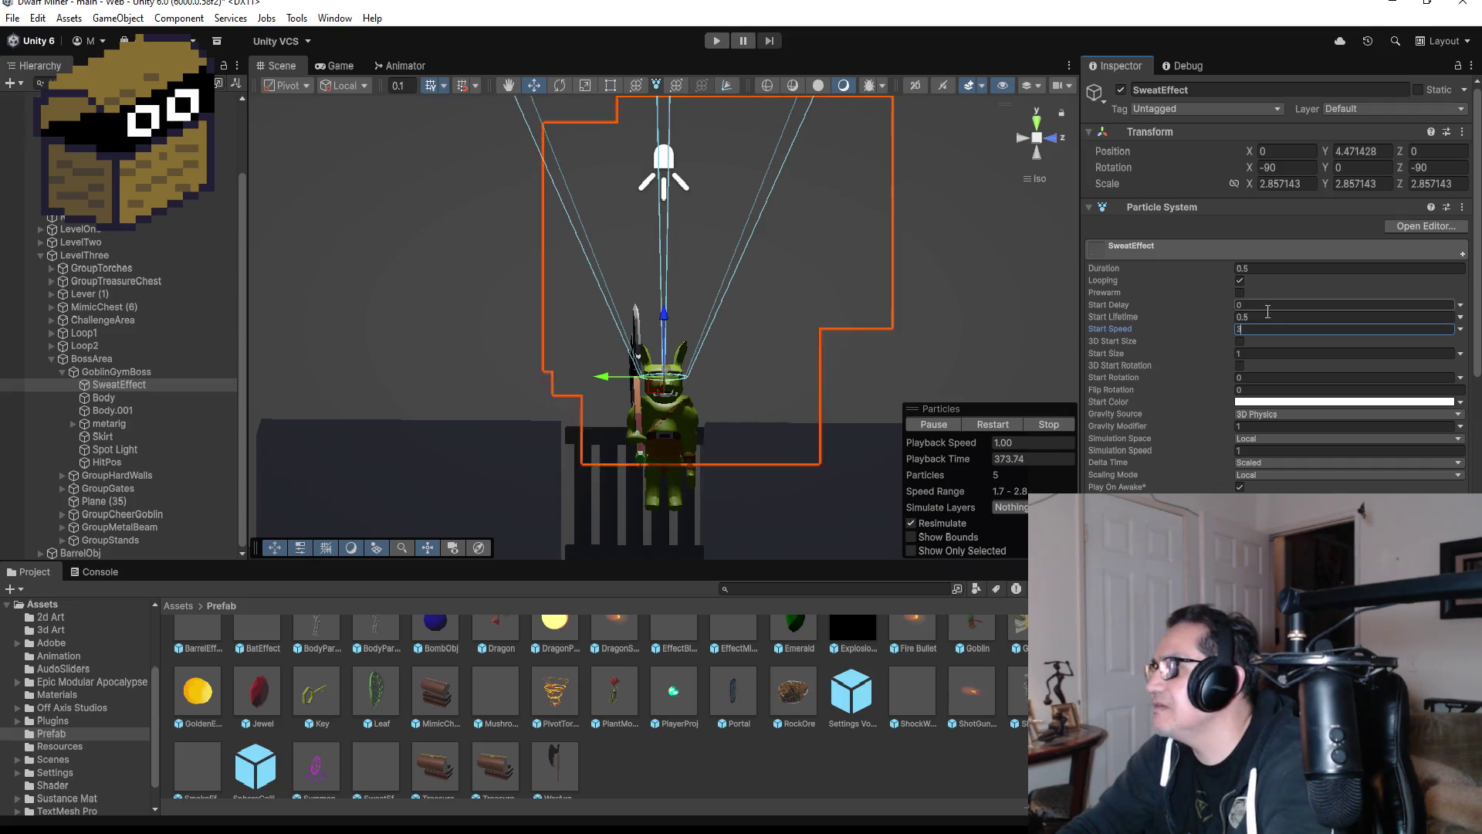
{"action": "key", "text": "BackSpace"}
{"action": "type", "text": "1"}
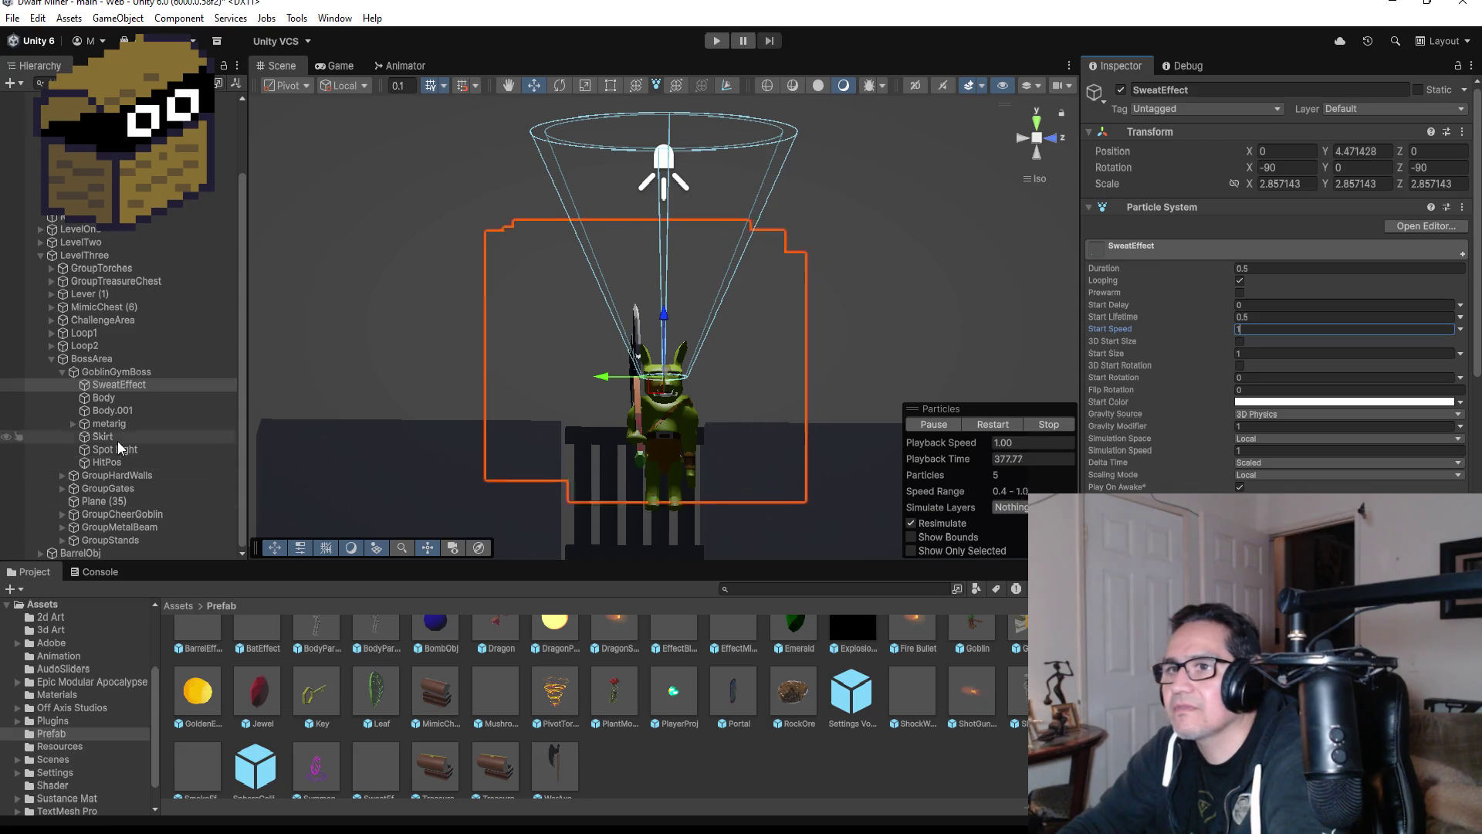
{"action": "left_click", "coordinate": [117, 386]}
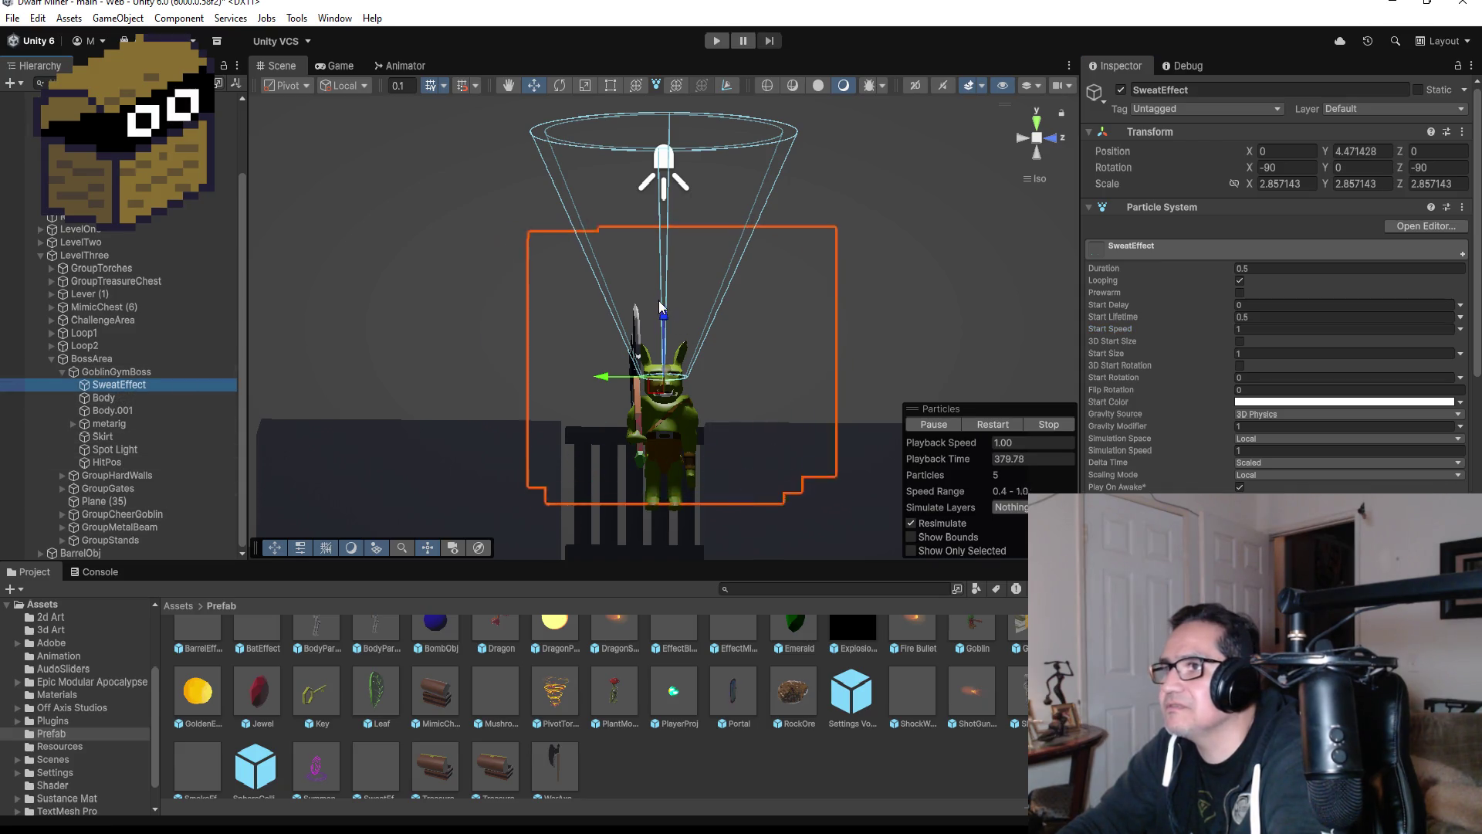
- Raise the emitter higher above the goblin, then set start speed 3 and gravity modifier 2
{"action": "left_click_drag", "start_coordinate": [661, 310], "coordinate": [664, 210]}
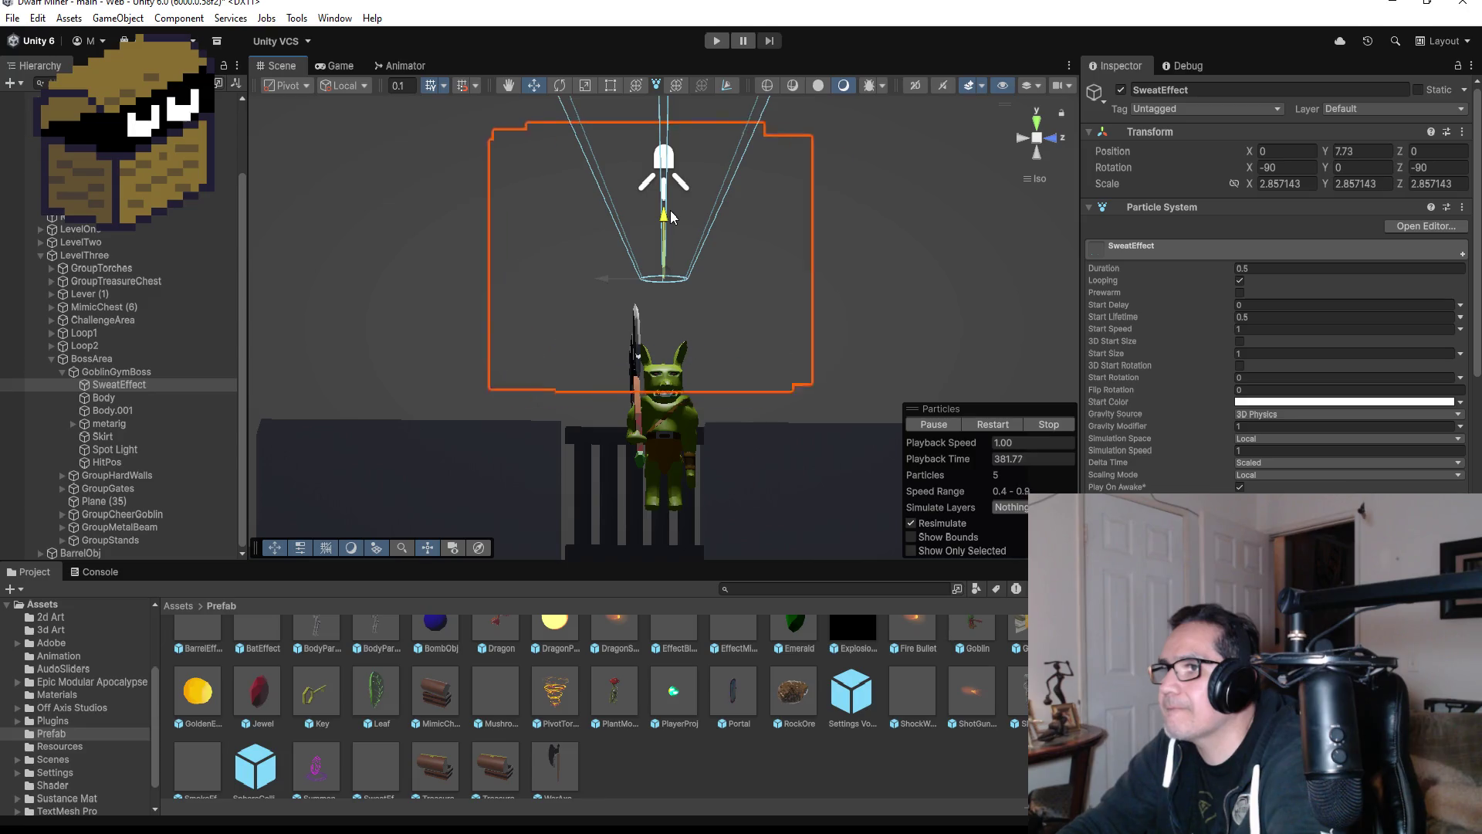
{"action": "left_click_drag", "start_coordinate": [891, 386], "coordinate": [712, 521]}
{"action": "left_click", "coordinate": [1021, 144]}
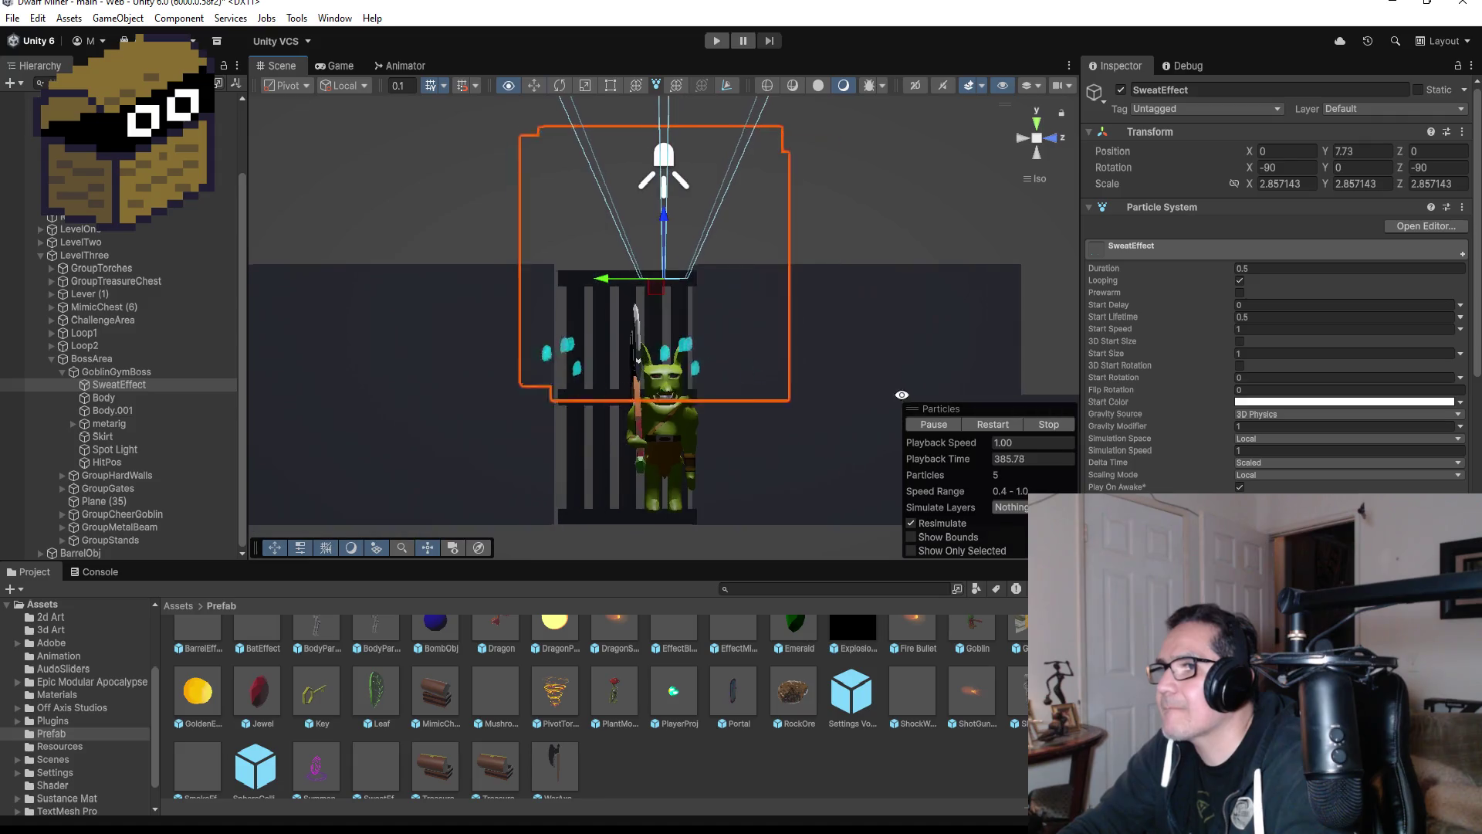
{"action": "left_click", "coordinate": [1275, 353]}
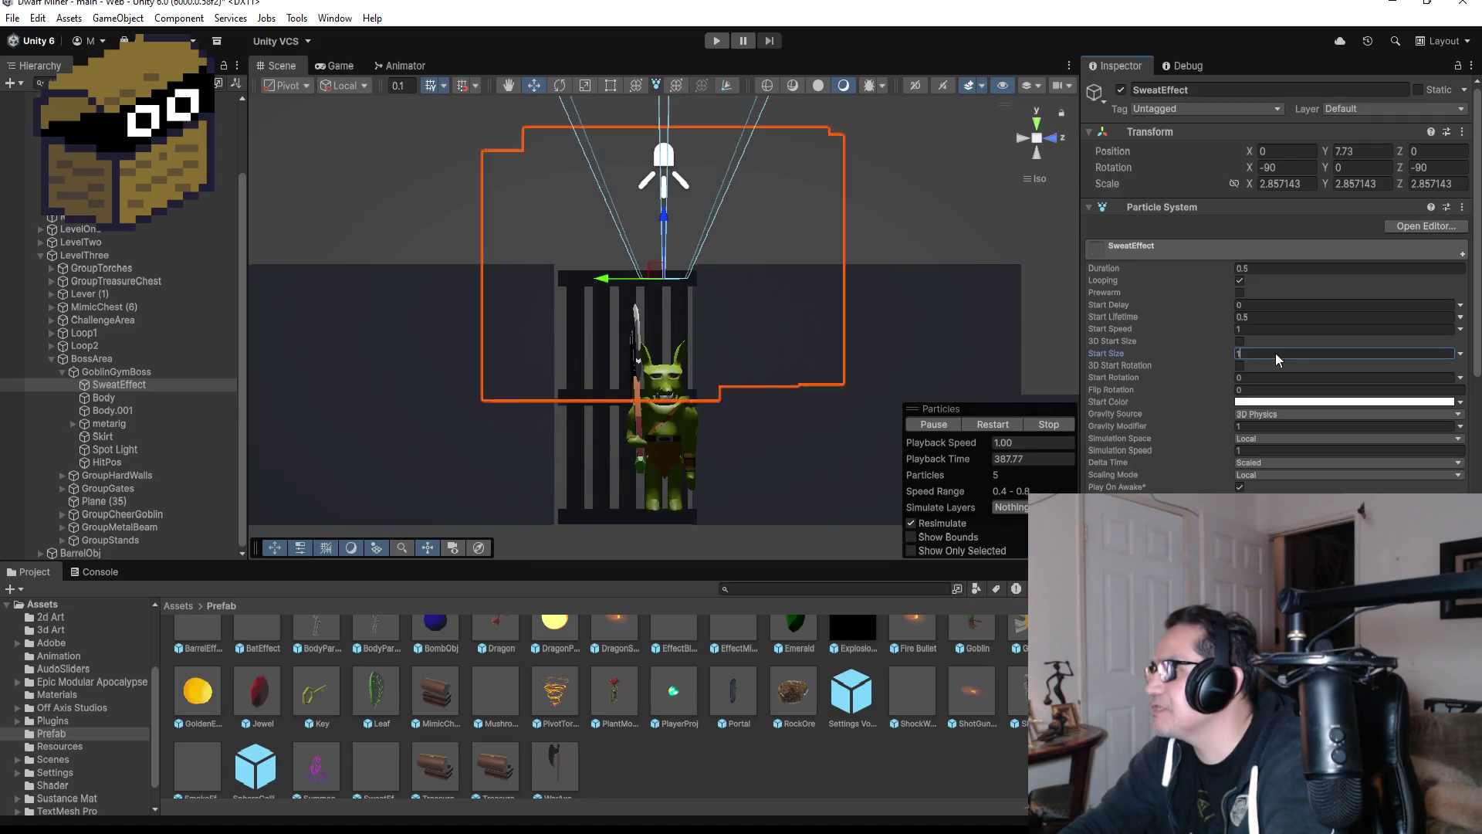
{"action": "left_click", "coordinate": [1261, 331]}
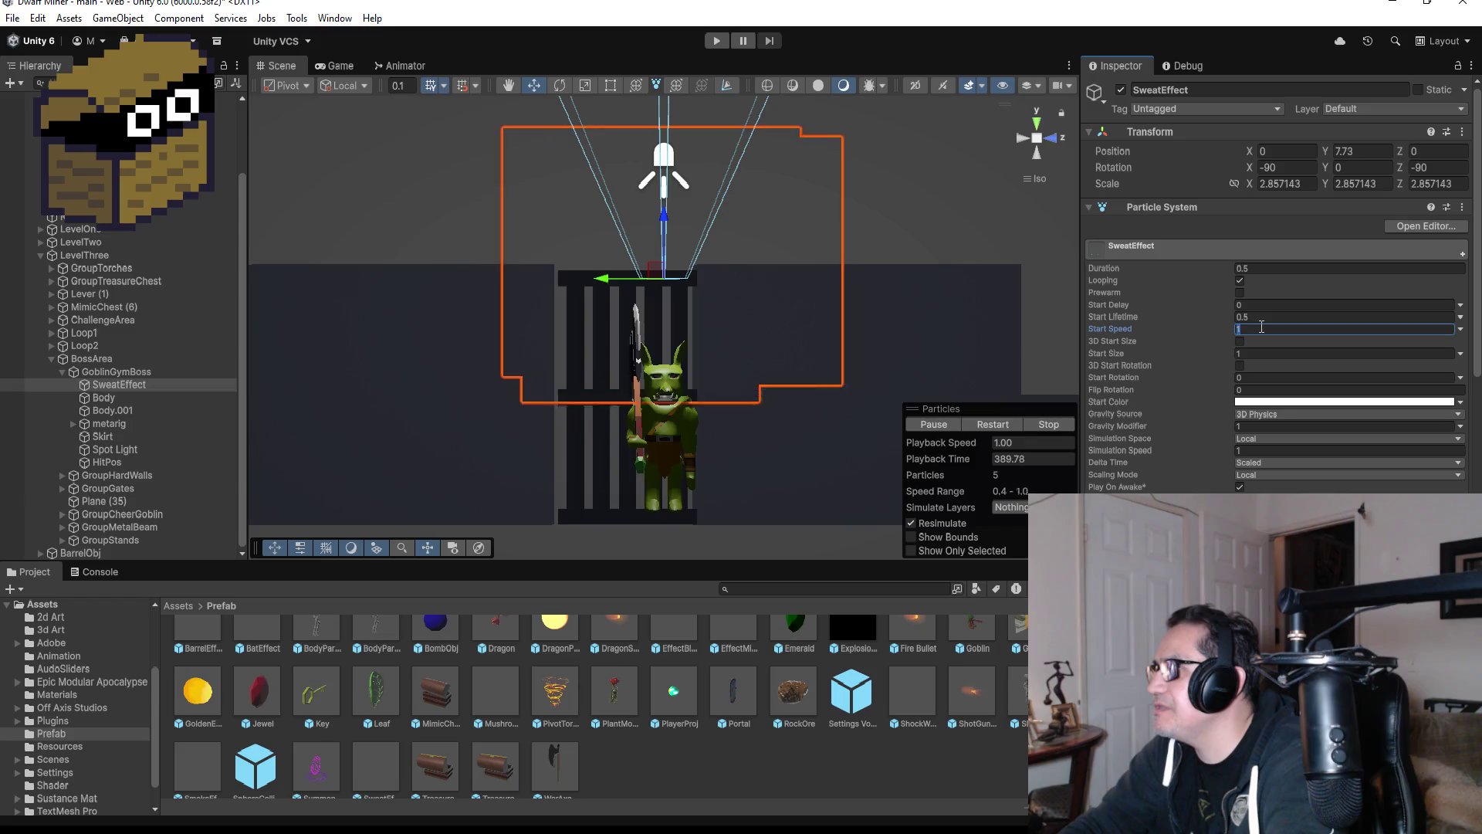
{"action": "type", "text": "2"}
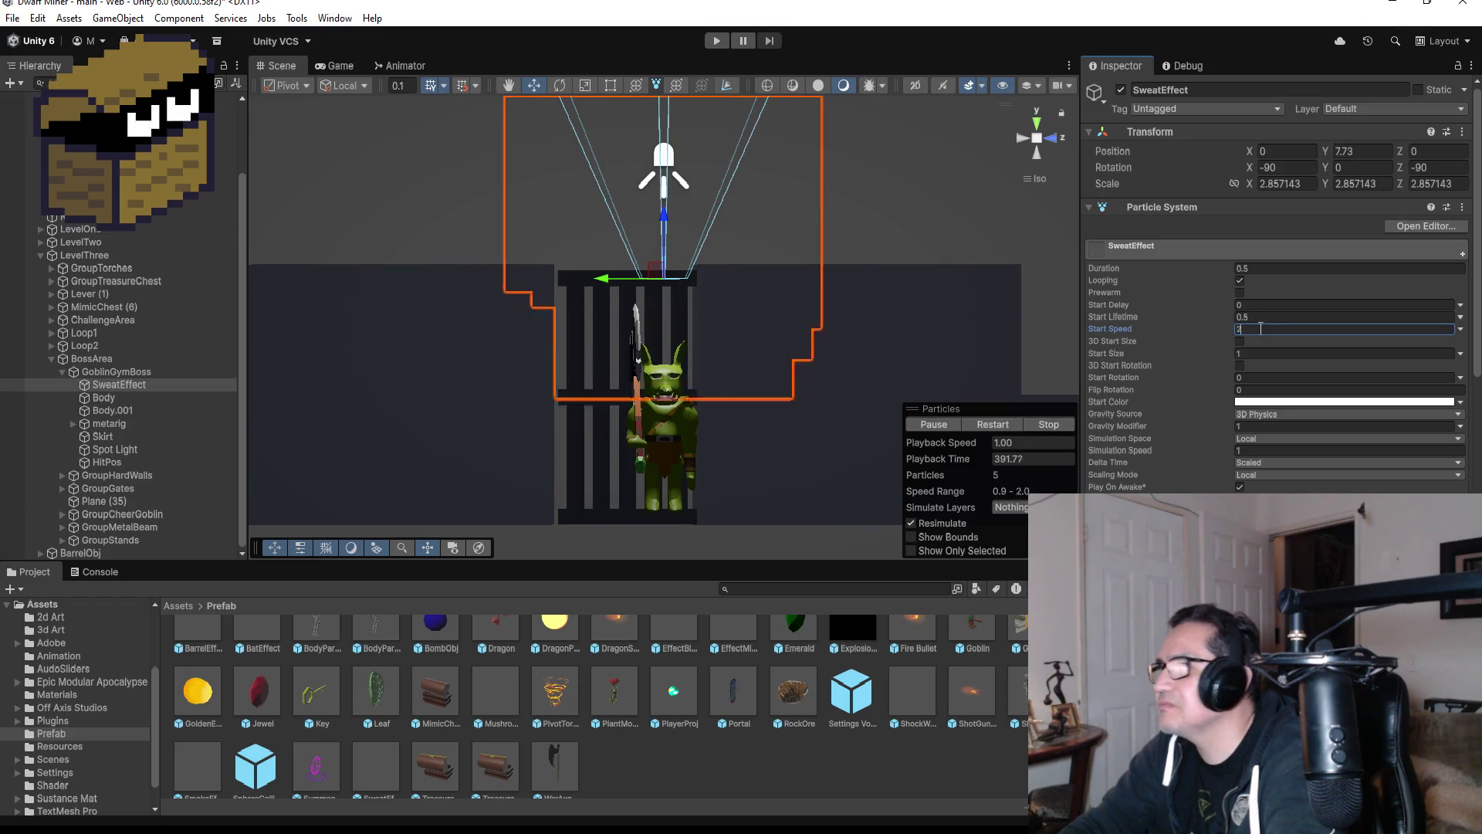
{"action": "type", "text": "3"}
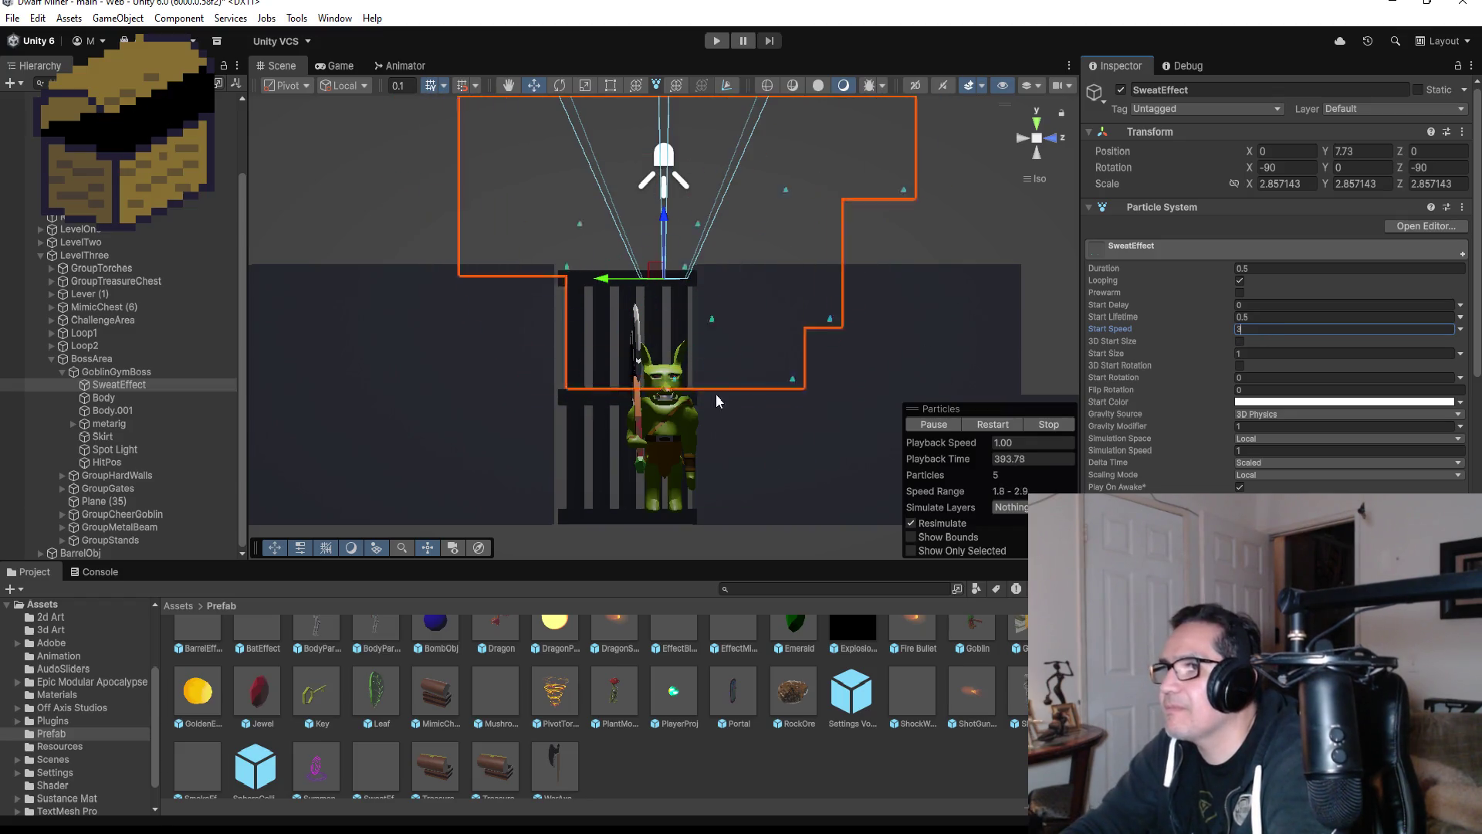
{"action": "scroll", "coordinate": [766, 356], "scroll_direction": "down", "scroll_amount": 1}
{"action": "scroll", "coordinate": [767, 358], "scroll_direction": "up", "scroll_amount": 2}
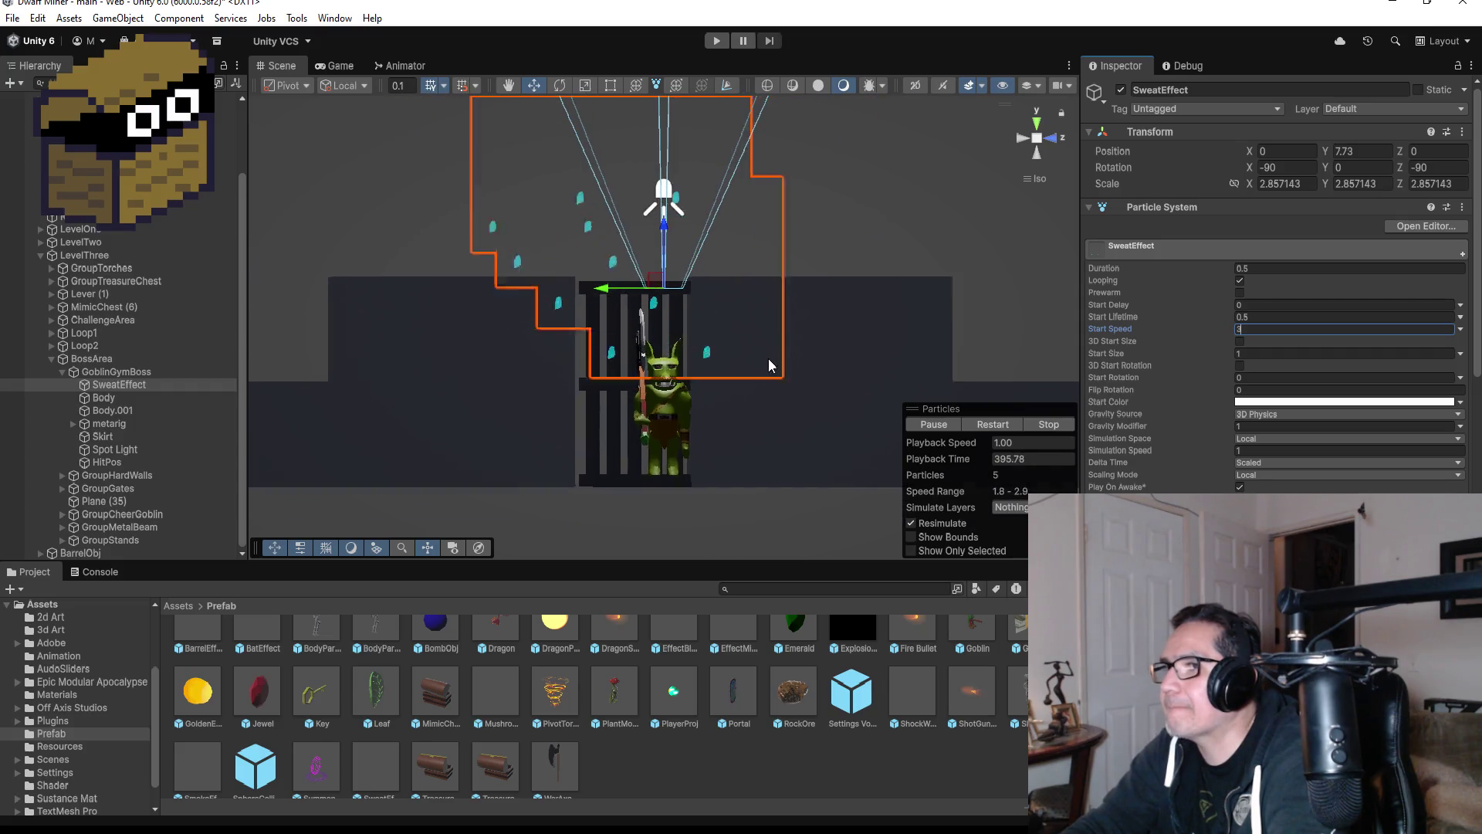
{"action": "type", "text": "3"}
{"action": "left_click", "coordinate": [1274, 427]}
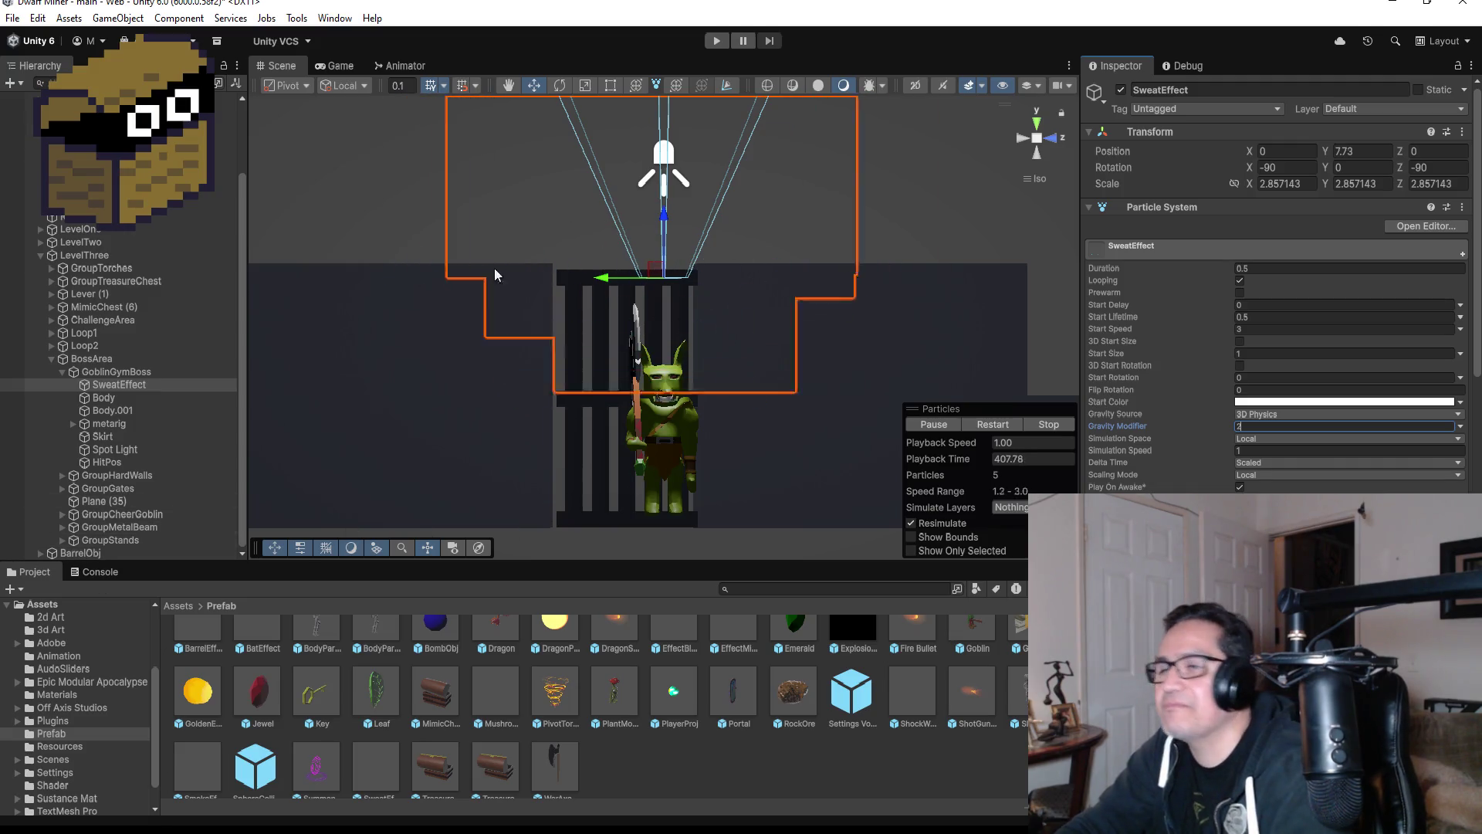
- Change the particles' start speed to 2, orbiting around the goblin to check the effect
{"action": "scroll", "coordinate": [789, 298], "scroll_direction": "down", "scroll_amount": 1}
{"action": "left_click_drag", "start_coordinate": [931, 323], "coordinate": [949, 323]}
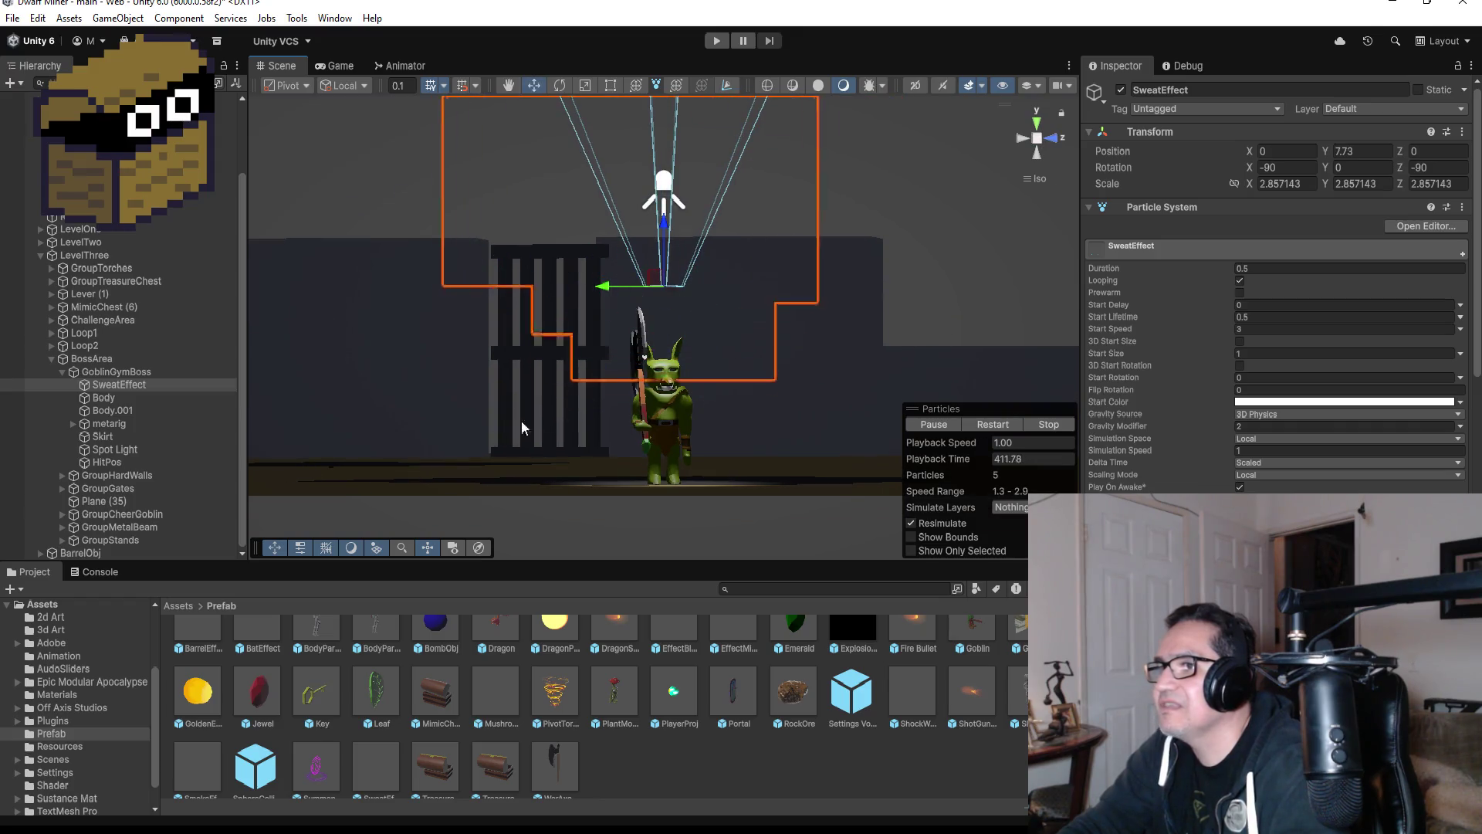
{"action": "left_click", "coordinate": [1274, 328]}
{"action": "type", "text": "2"}
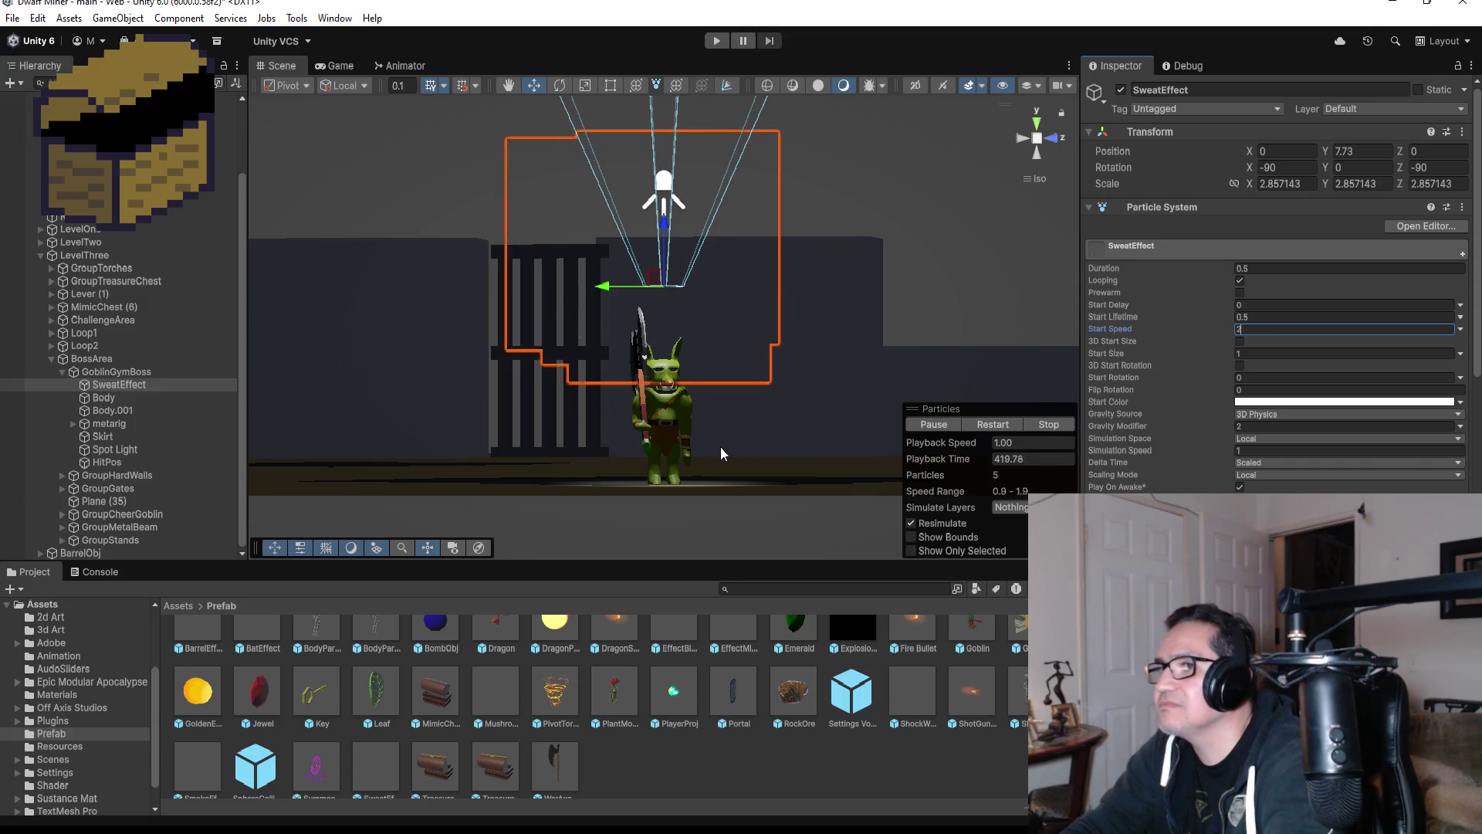
{"action": "left_click_drag", "start_coordinate": [911, 294], "coordinate": [957, 417]}
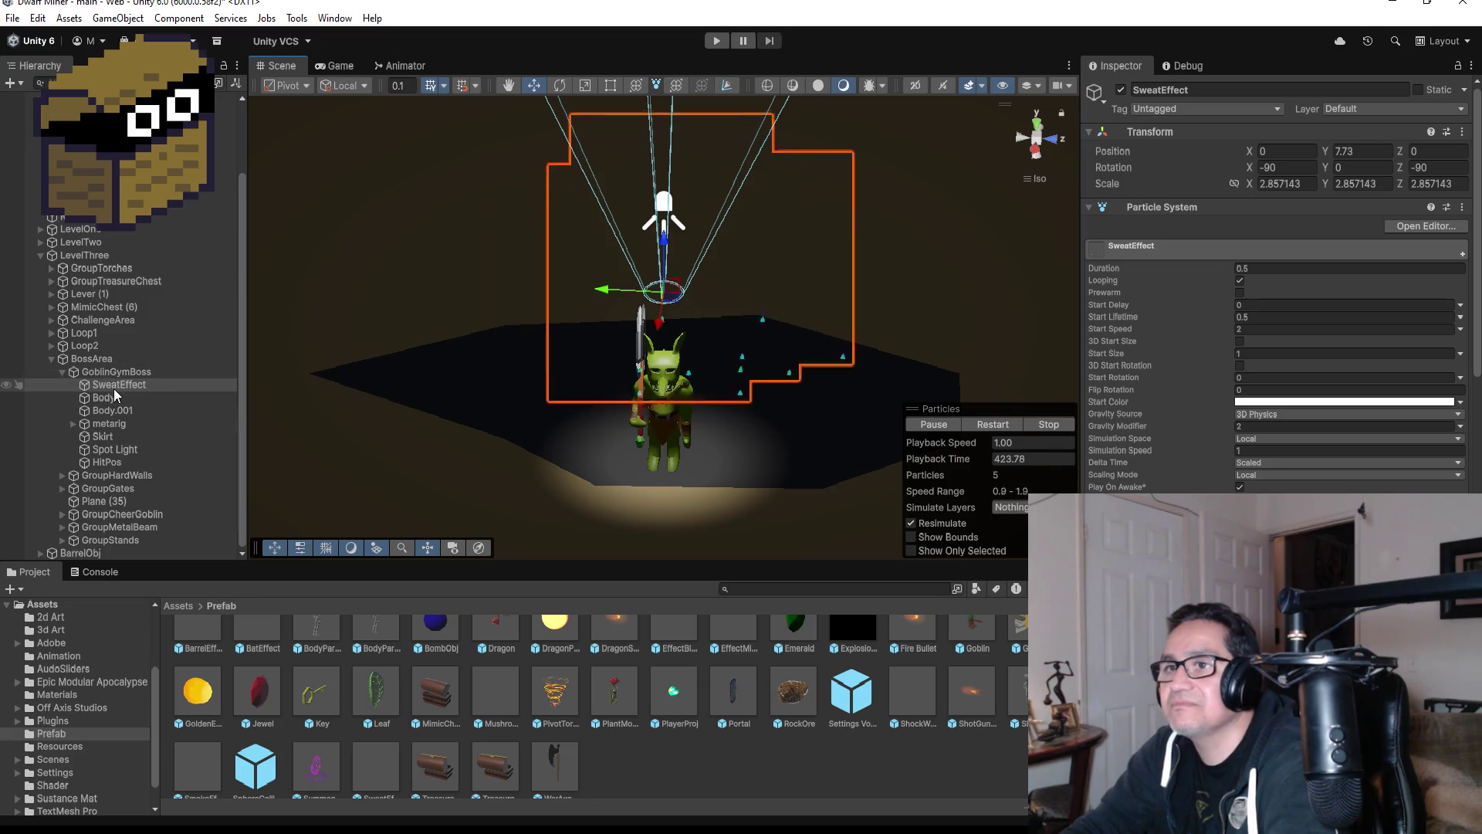
{"action": "scroll", "coordinate": [1300, 443], "scroll_direction": "down", "scroll_amount": 5}
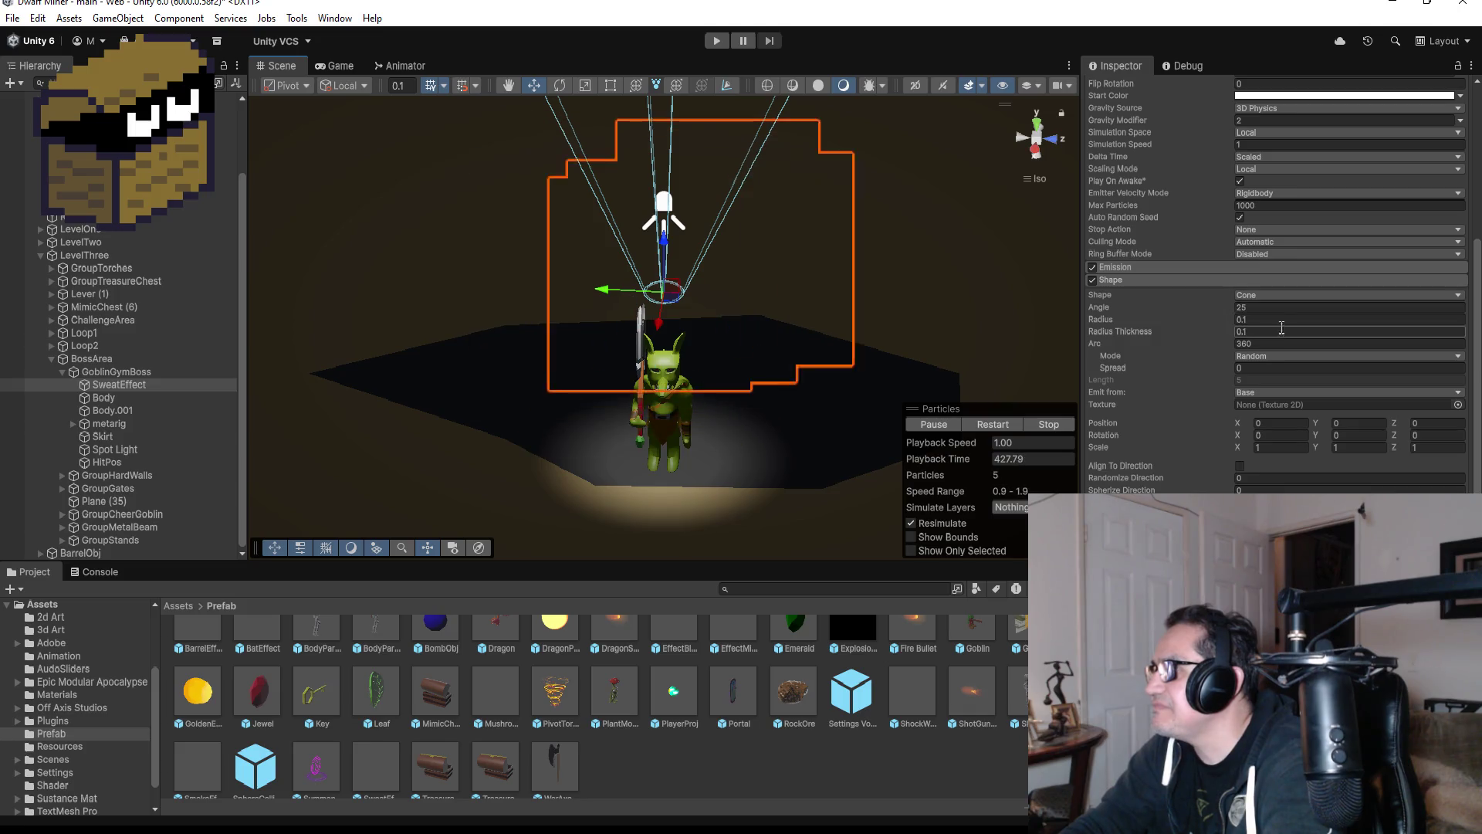
- Set the Shape cone Angle to 35 and Radius to 0.01, then select the goblin's Body.001 mesh
{"action": "left_click", "coordinate": [1276, 309]}
{"action": "type", "text": "1"}
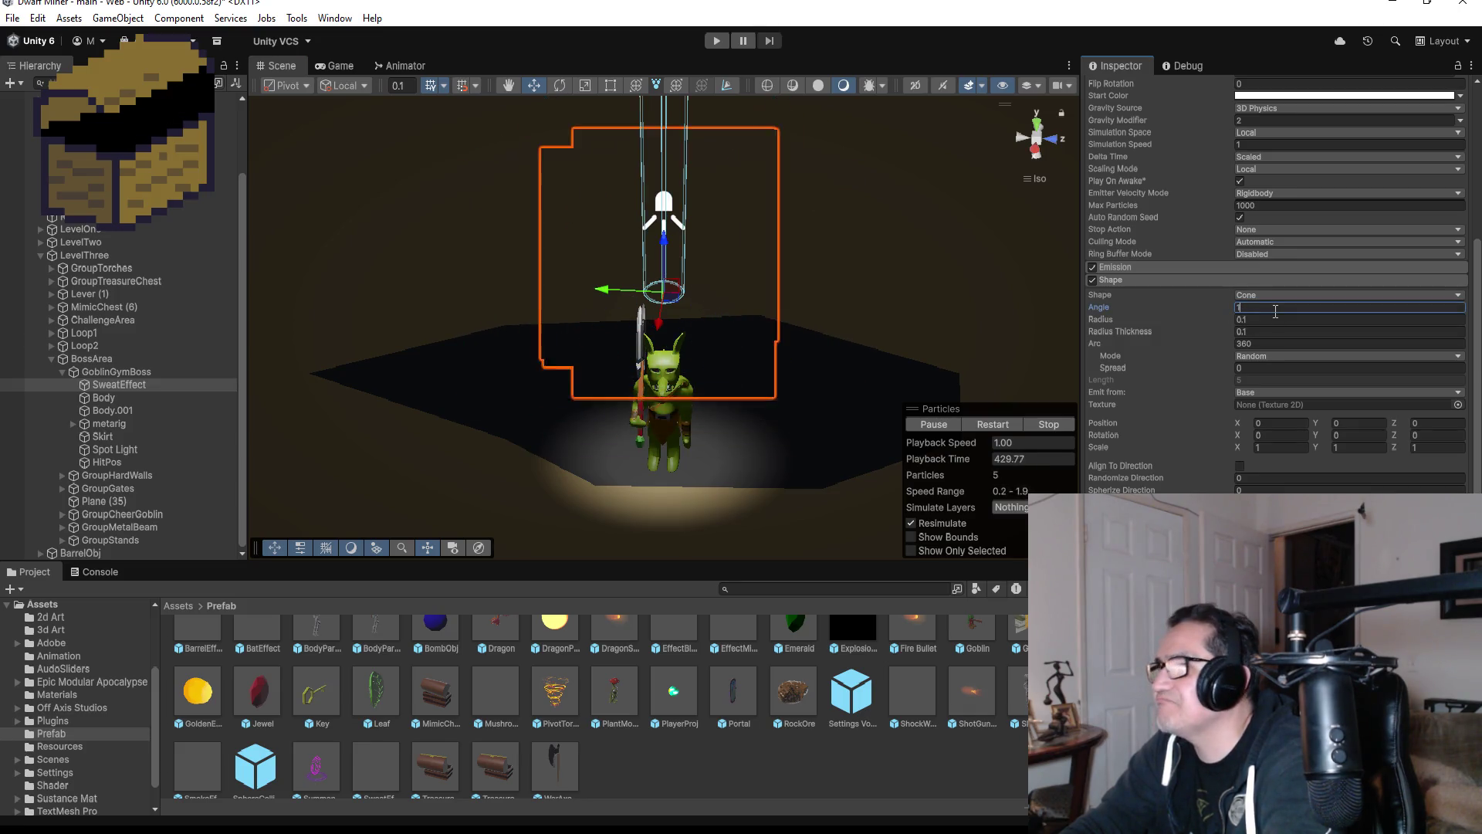
{"action": "mouse_move", "coordinate": [766, 302]}
{"action": "left_mouse_down"}
{"action": "mouse_move", "coordinate": [748, 330]}
{"action": "mouse_move", "coordinate": [913, 182]}
{"action": "mouse_move", "coordinate": [953, 255]}
{"action": "left_mouse_up"}
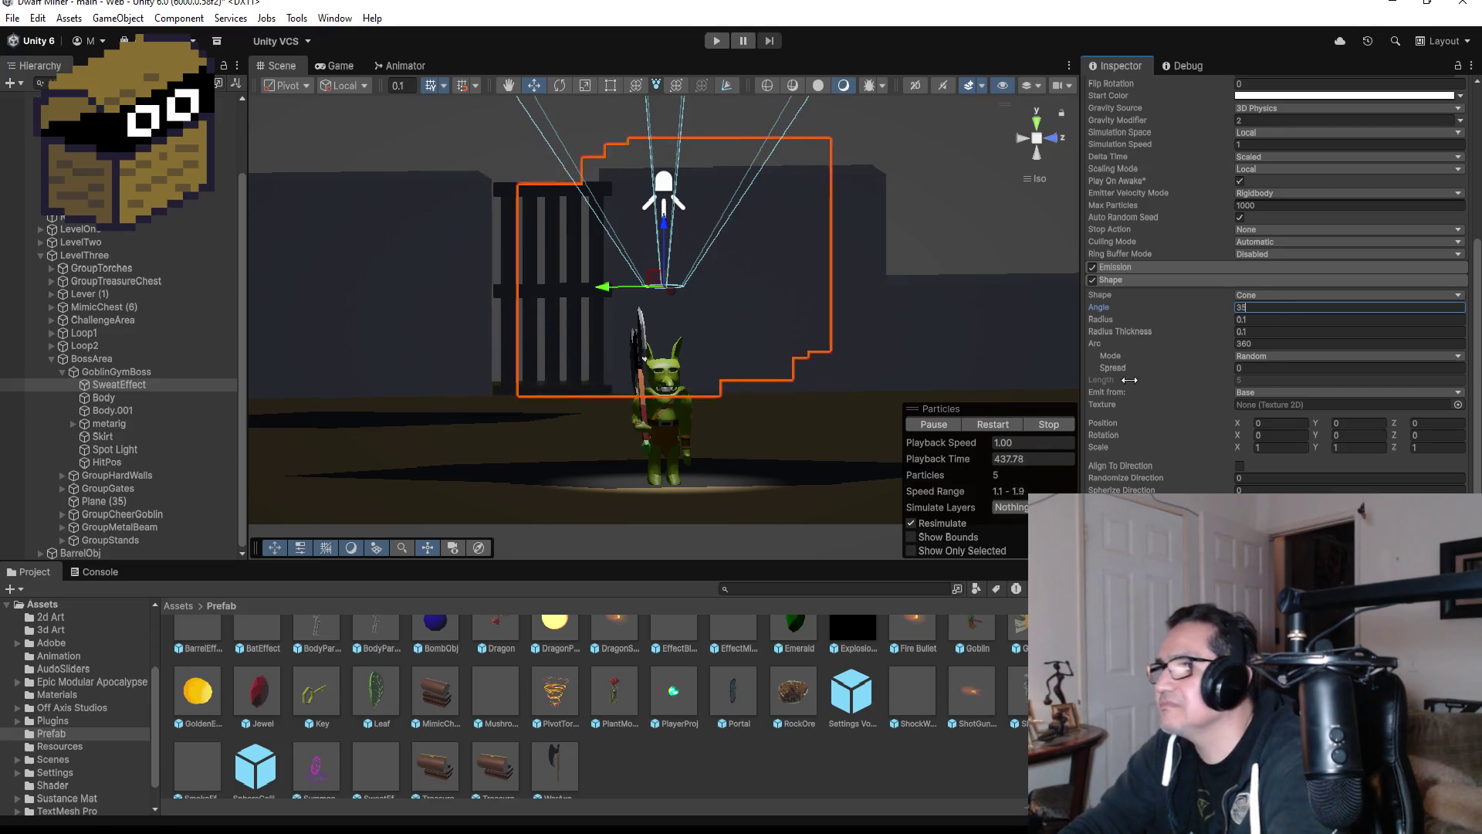
{"action": "left_click", "coordinate": [1270, 320]}
{"action": "type", "text": "0."}
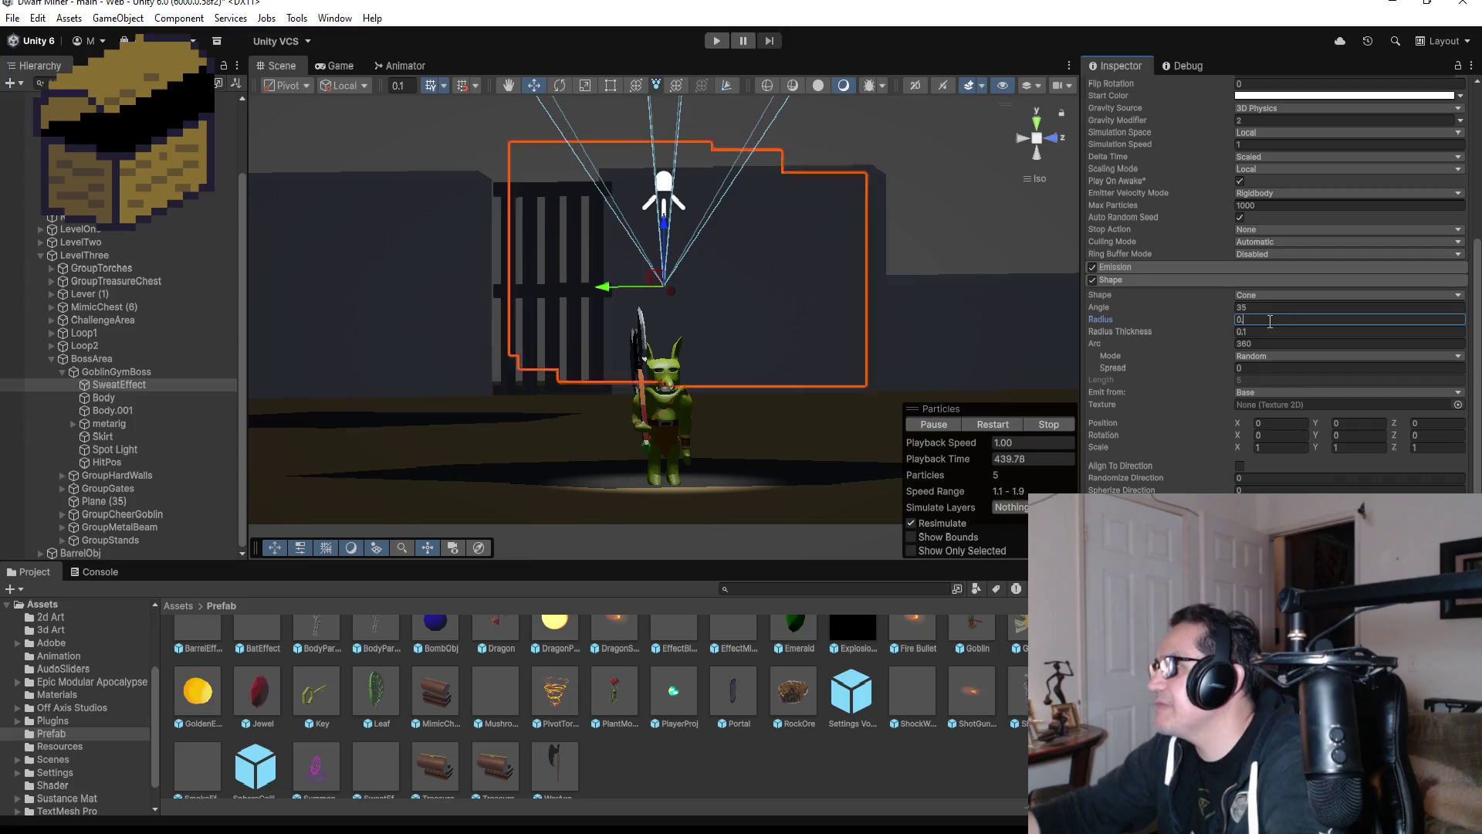
{"action": "type", "text": "01"}
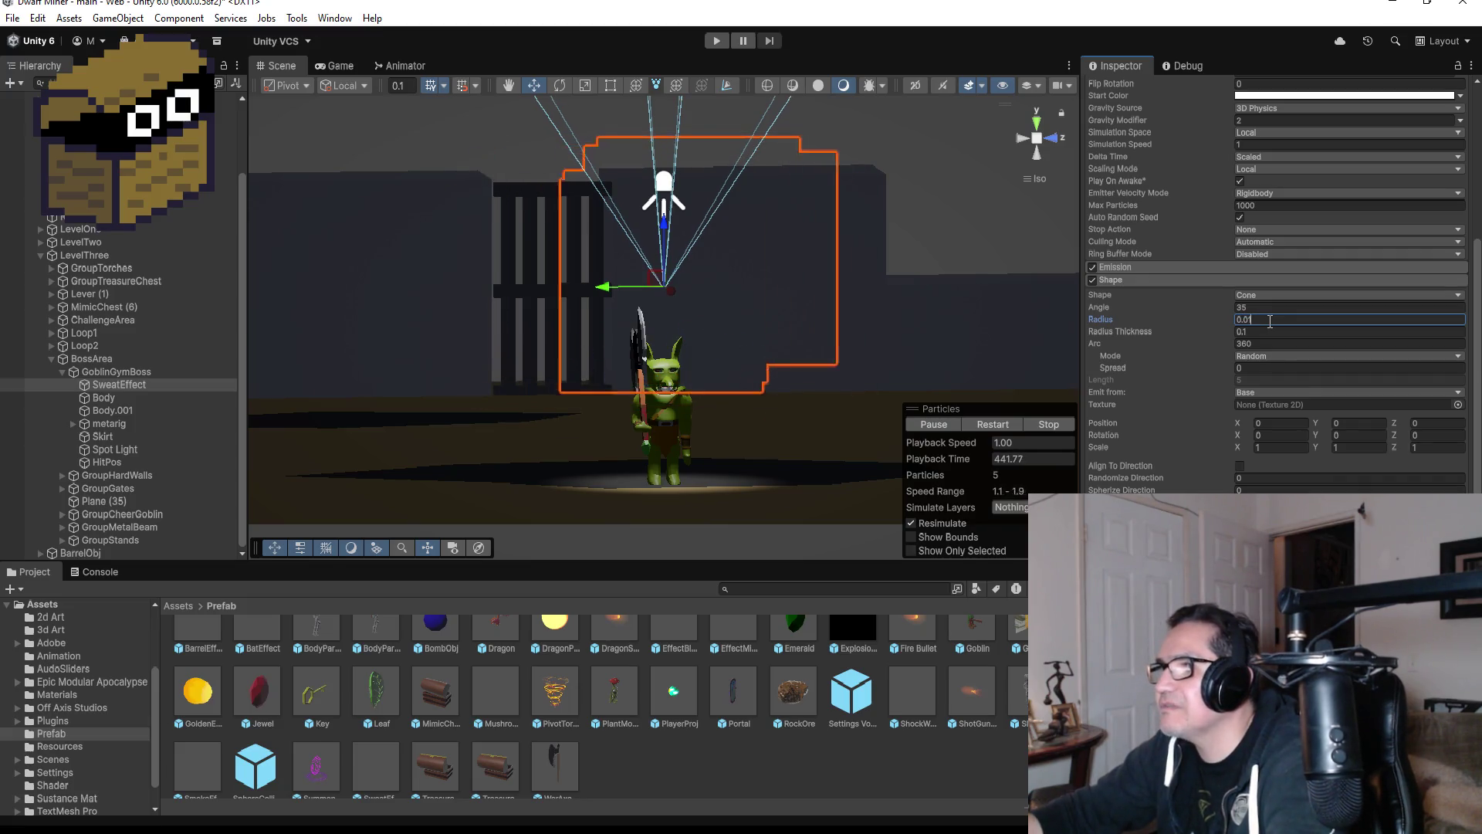
{"action": "type", "text": "0"}
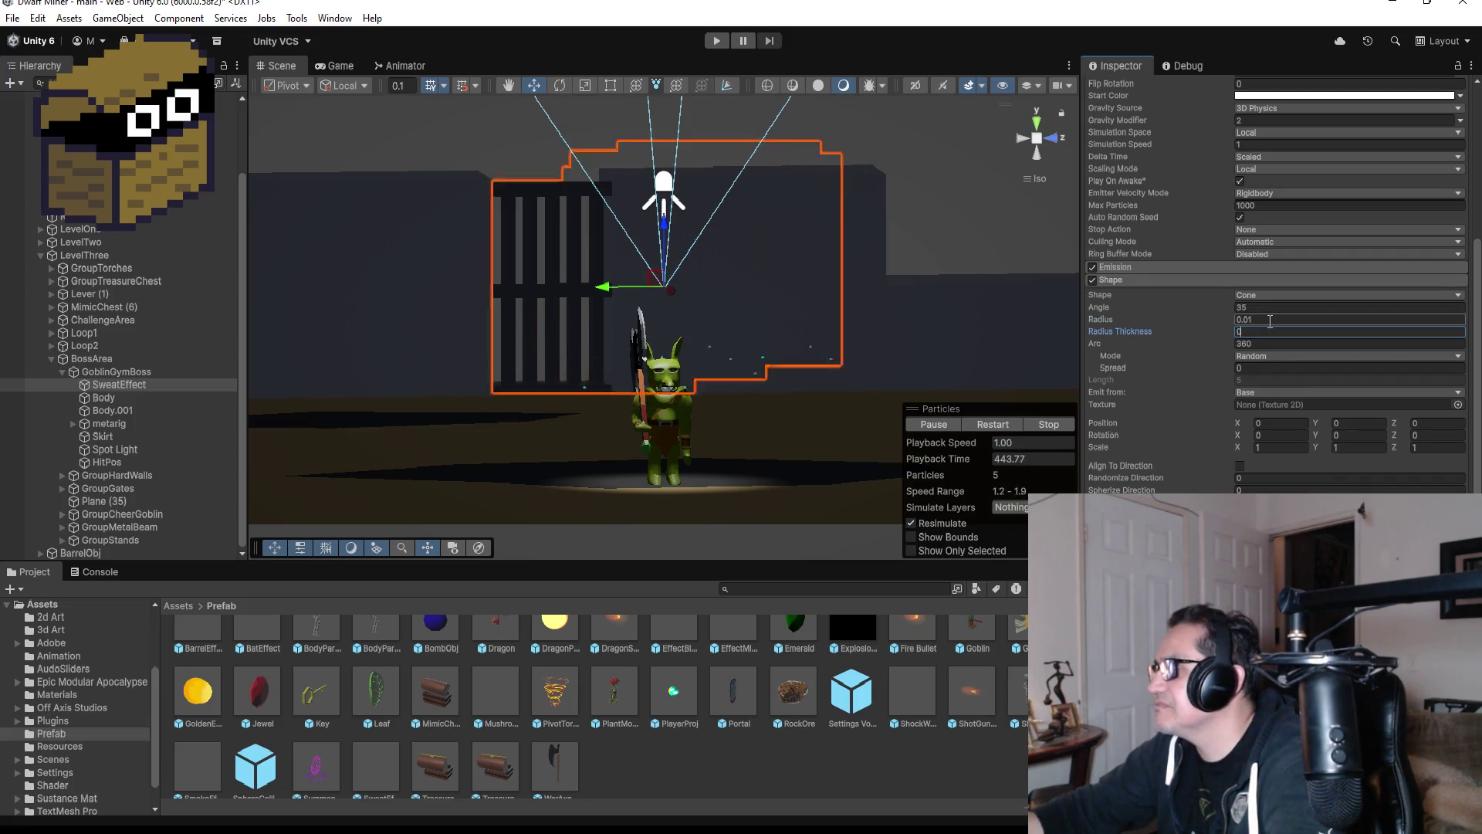
{"action": "type", "text": ".01"}
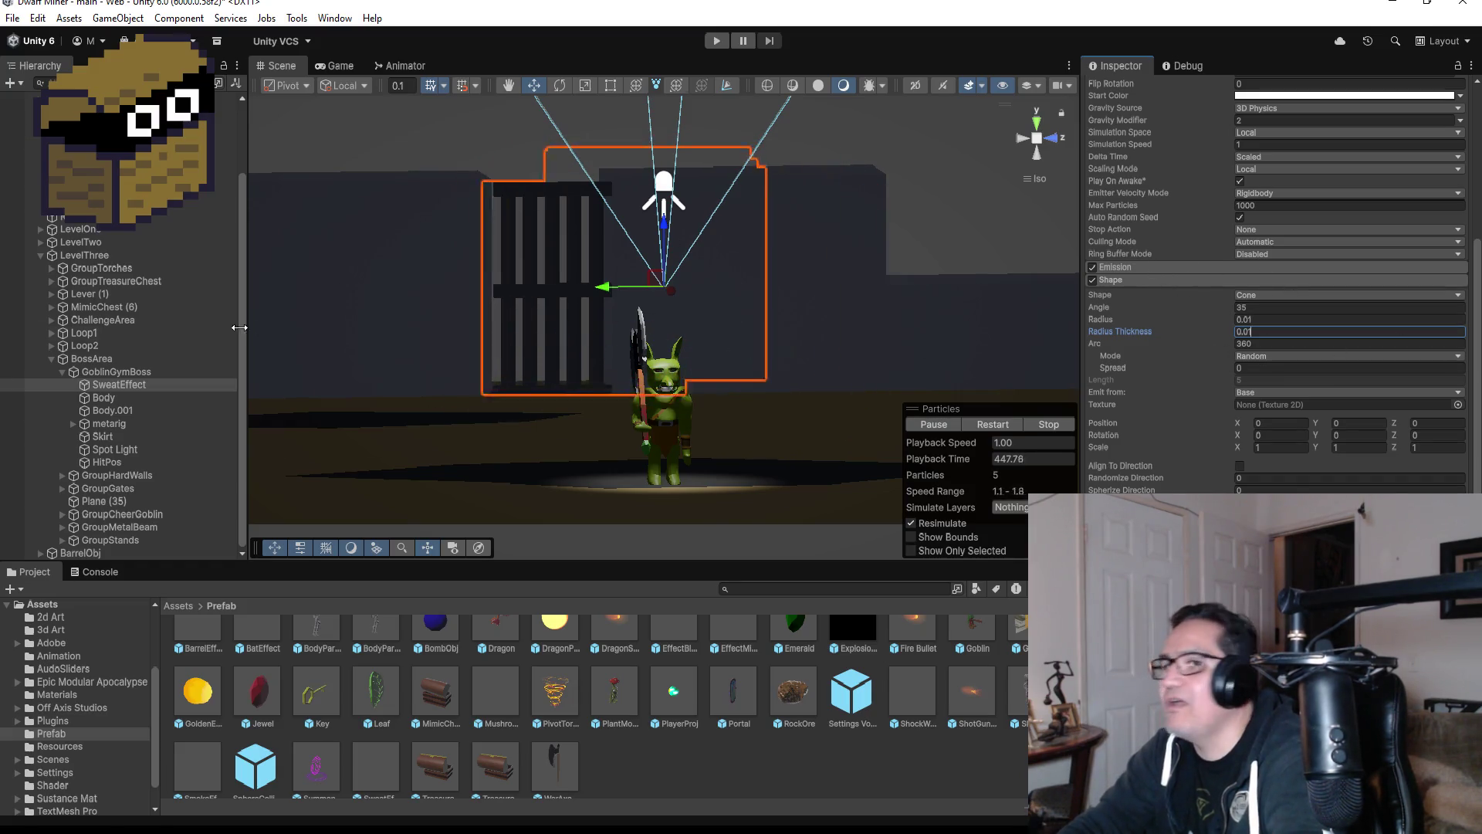
{"action": "left_click", "coordinate": [122, 412]}
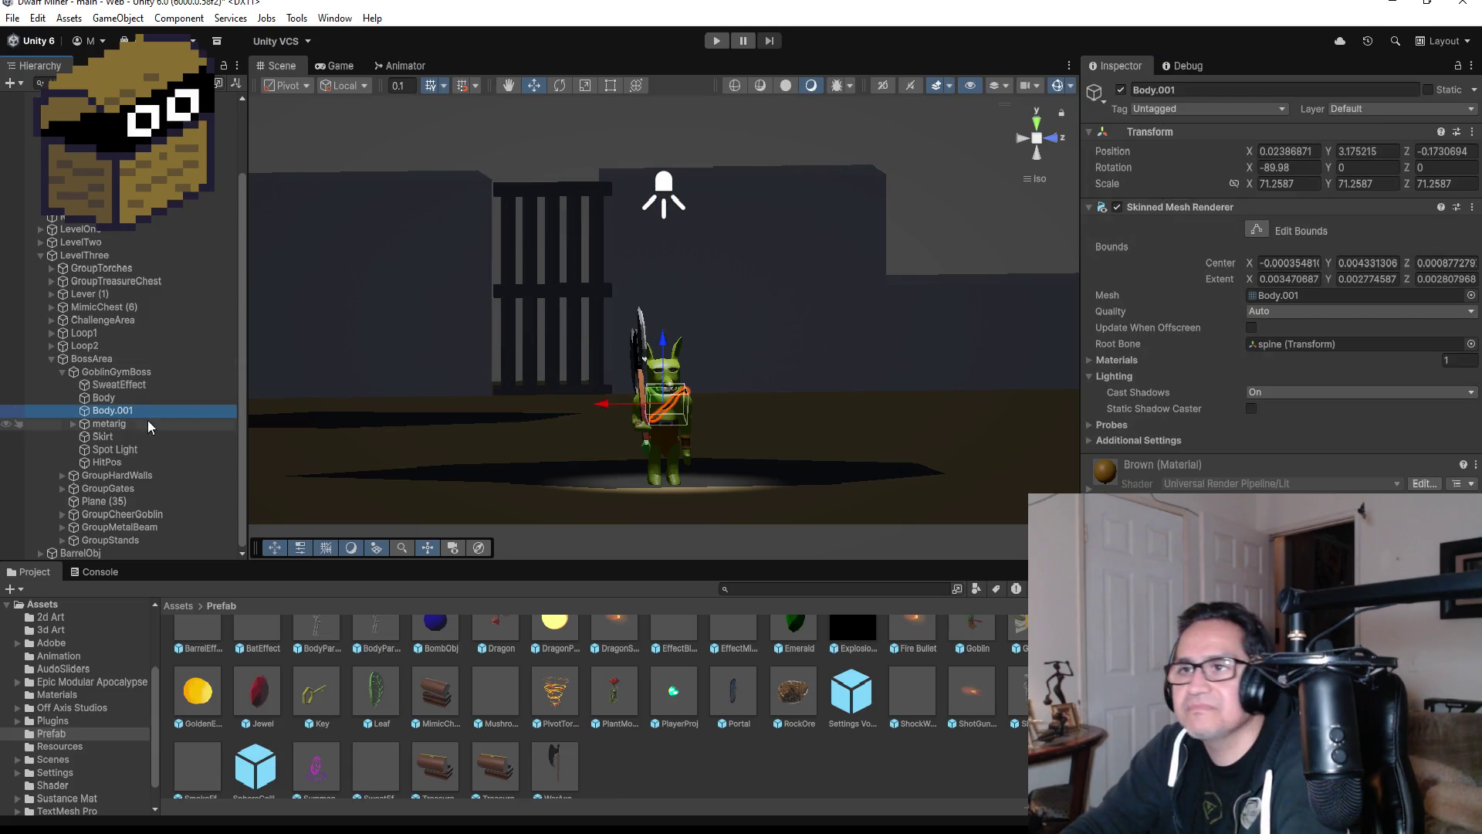
- Collapse BossArea, then expand and select BarrelObj to show its Barrel and Pos children
{"action": "left_click", "coordinate": [57, 358]}
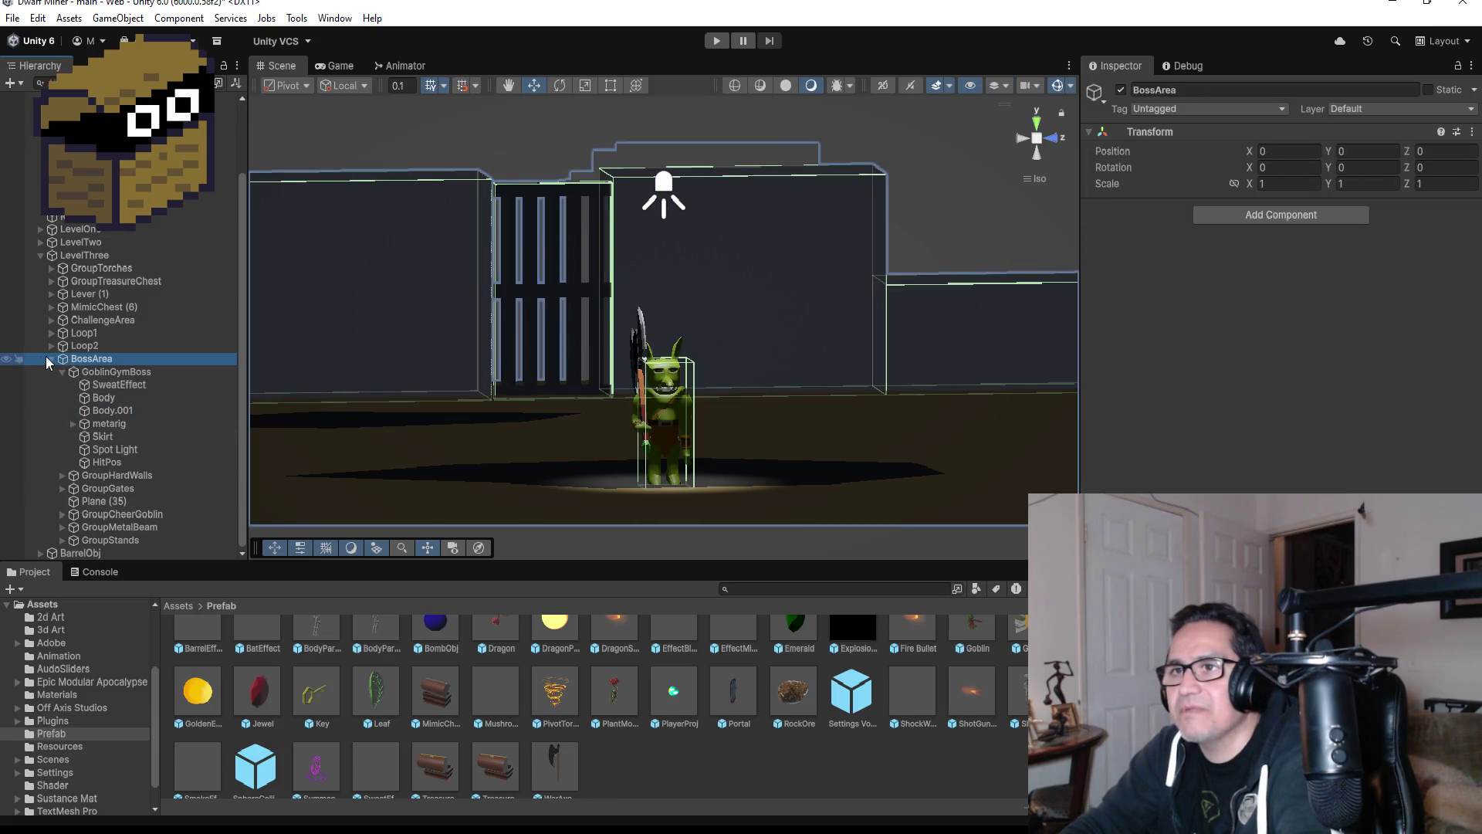
{"action": "left_click", "coordinate": [50, 358]}
{"action": "left_click", "coordinate": [95, 470]}
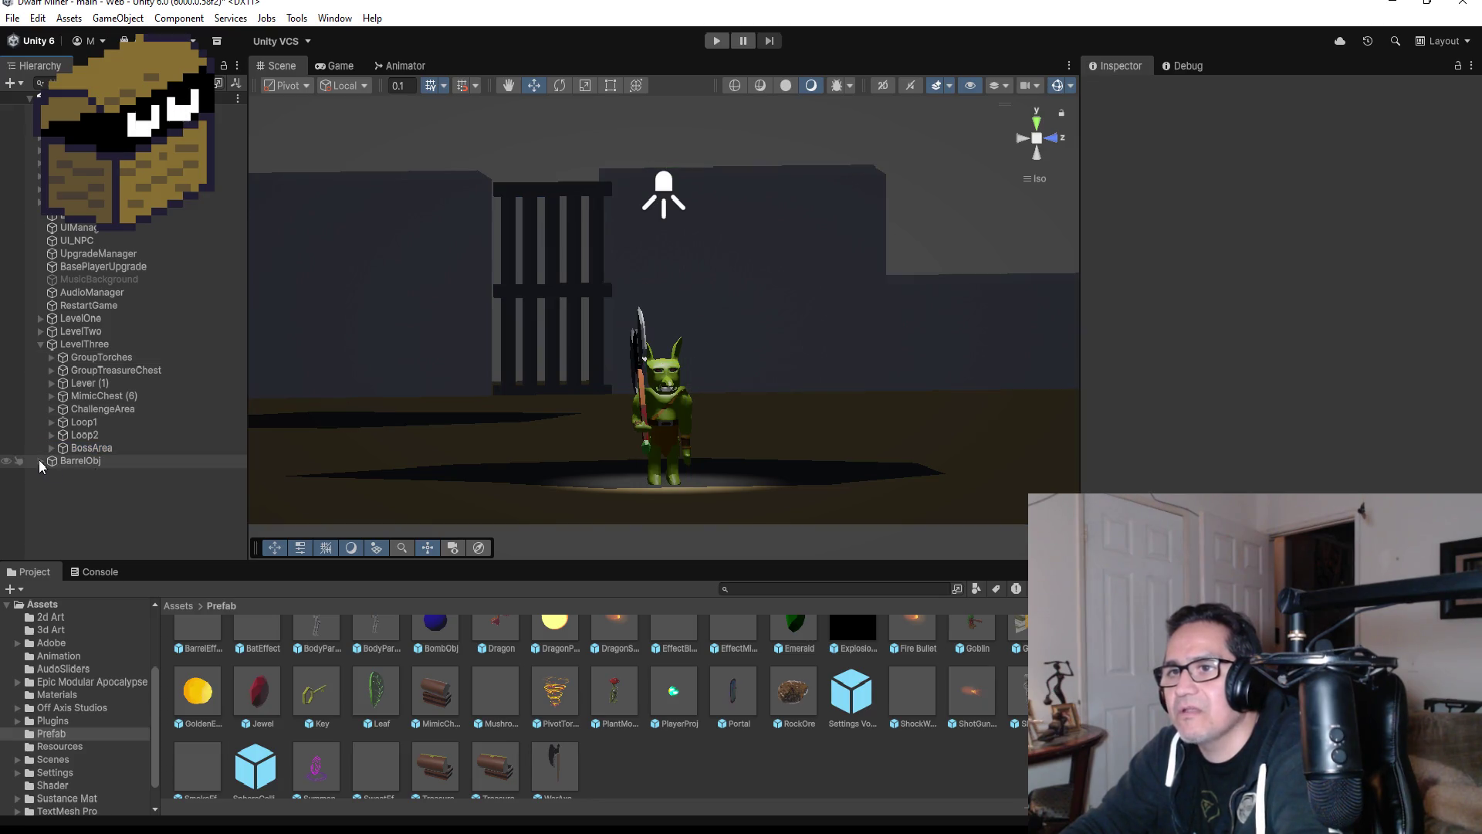
{"action": "left_click", "coordinate": [40, 460]}
{"action": "left_click", "coordinate": [82, 461]}
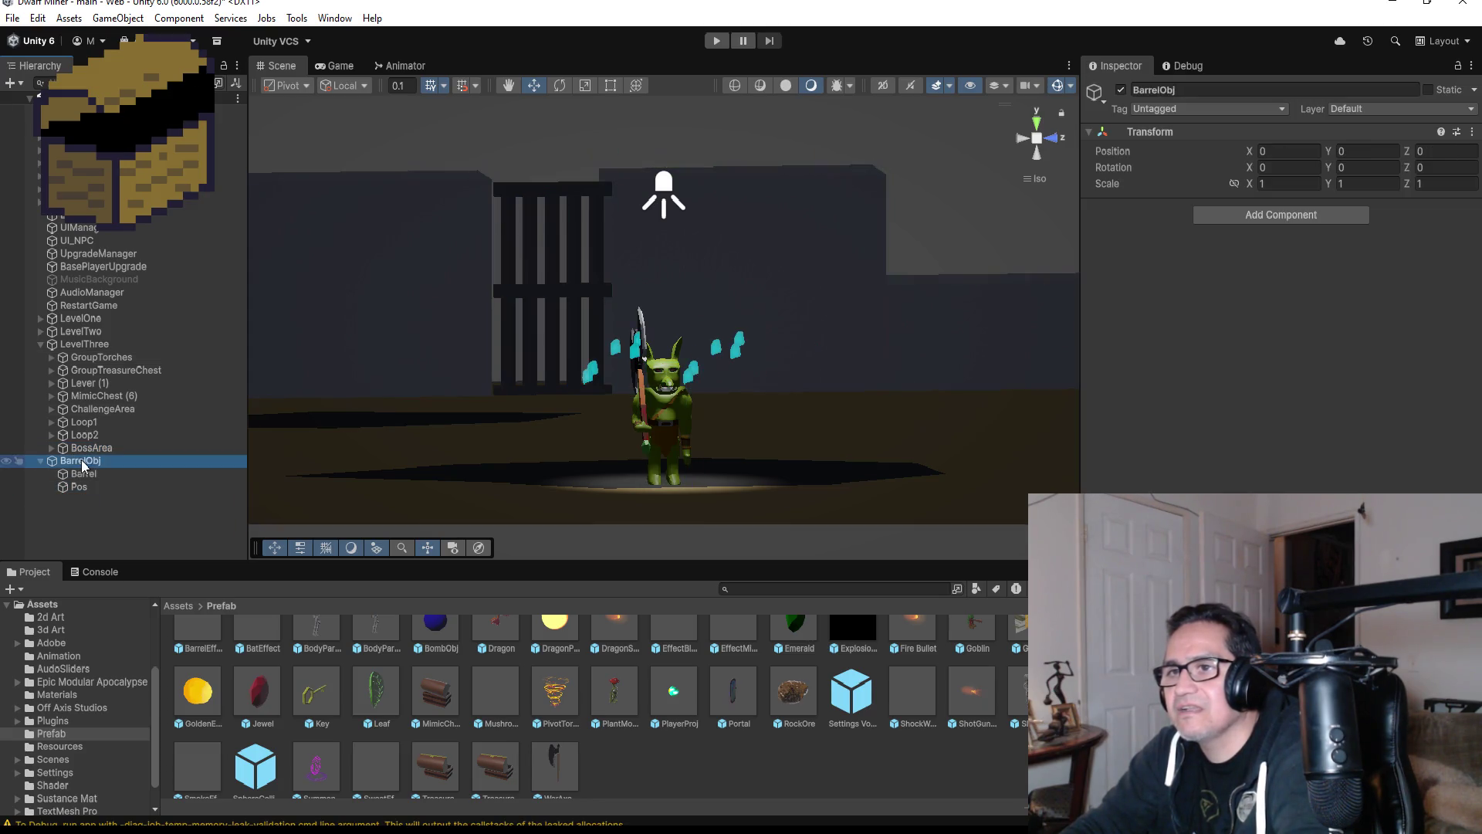
- Switch to Visual Studio and bring up the Barrel.cs script
{"action": "key", "text": "alt+Tab"}
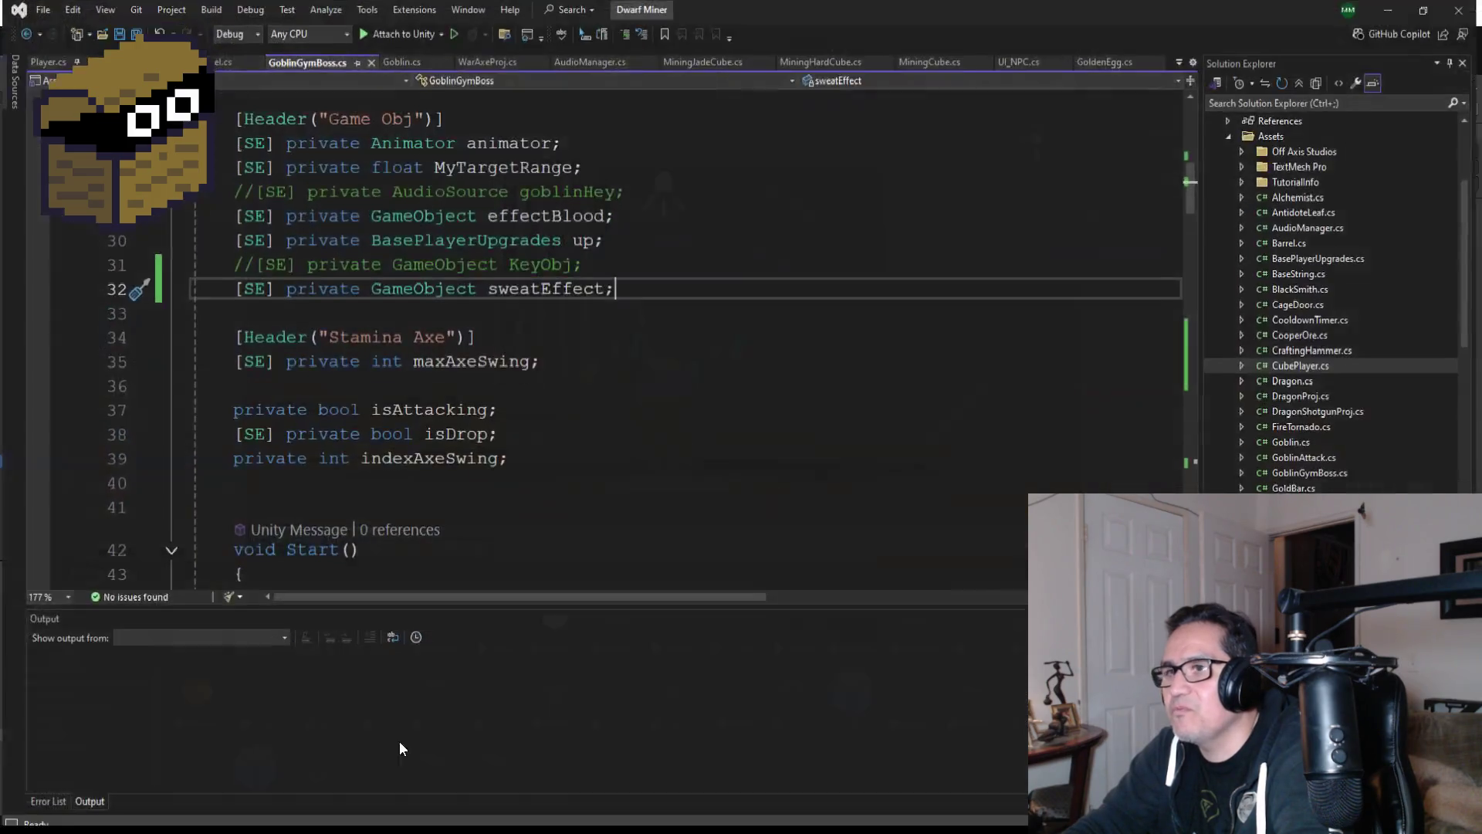
{"action": "left_click", "coordinate": [234, 58]}
{"action": "scroll", "coordinate": [540, 386], "scroll_direction": "down", "scroll_amount": 5}
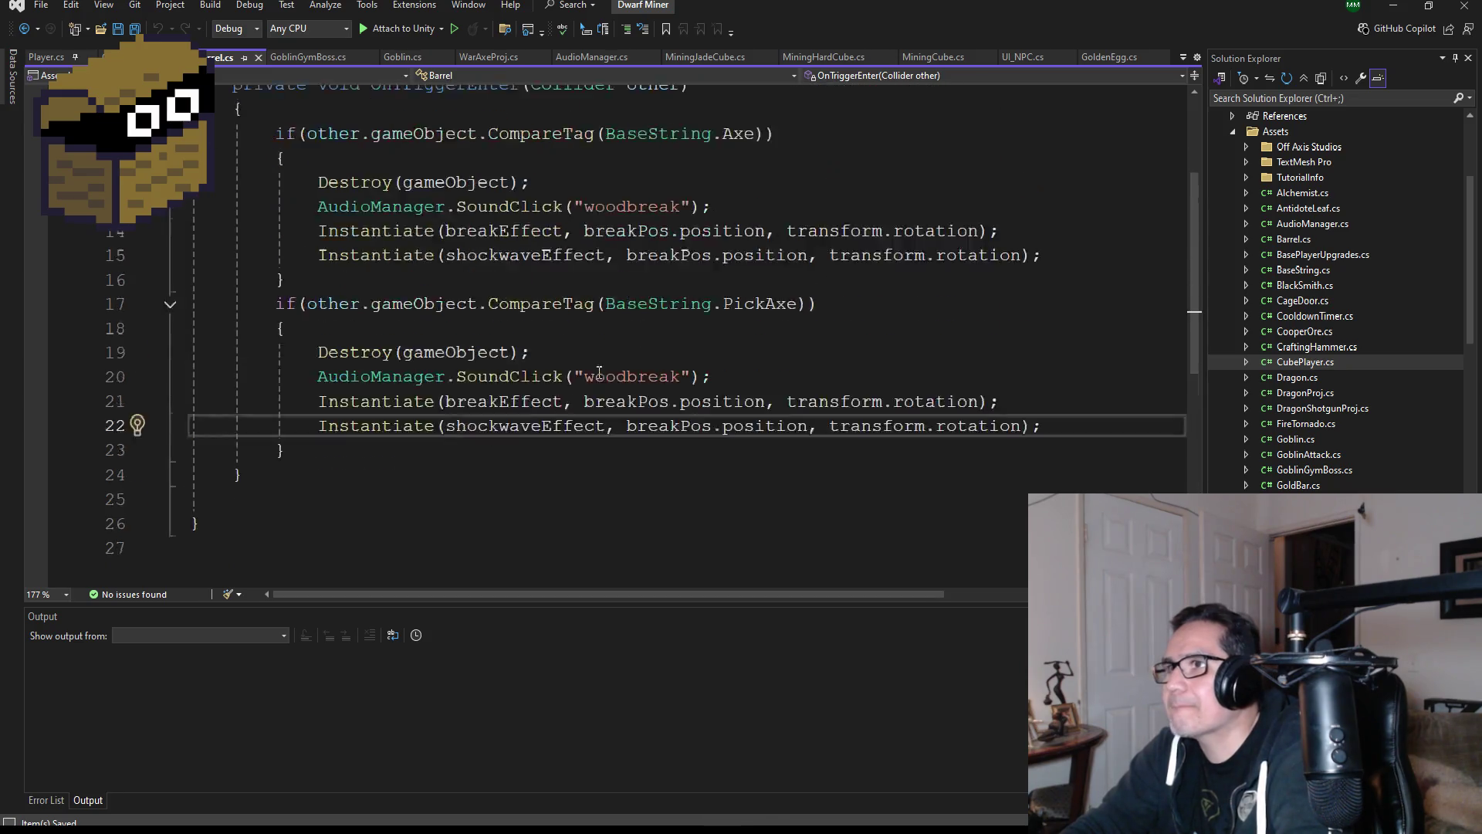
{"action": "scroll", "coordinate": [845, 377], "scroll_direction": "up", "scroll_amount": 1}
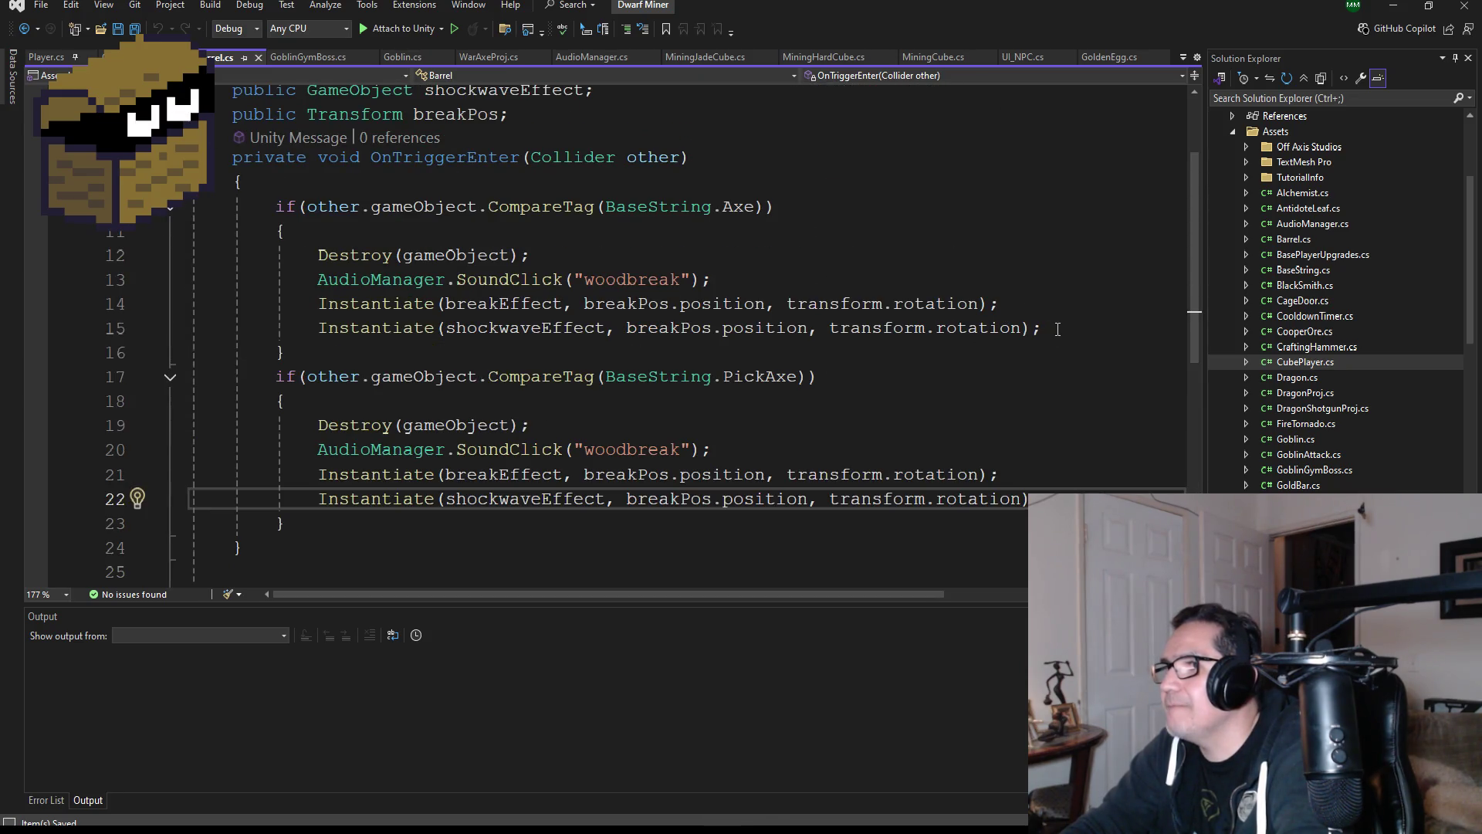
- Delete the Instantiate(shockwaveEffect, …) lines from both the Axe and PickAxe branches
{"action": "left_click_drag", "start_coordinate": [1057, 329], "coordinate": [720, 342]}
{"action": "left_click_drag", "start_coordinate": [388, 343], "coordinate": [200, 328]}
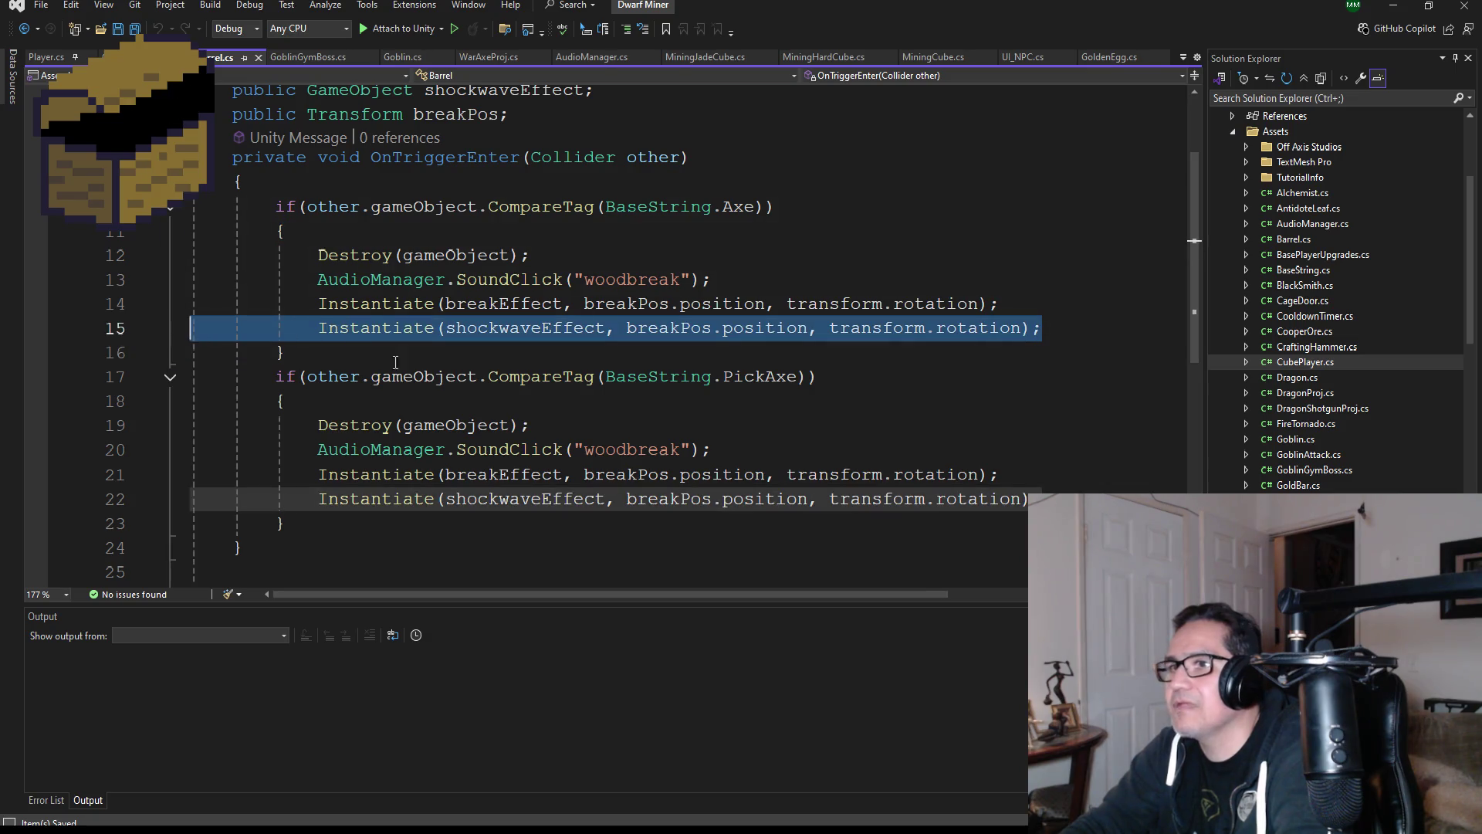
{"action": "key", "text": "BackSpace"}
{"action": "key", "text": "BackSpace"}
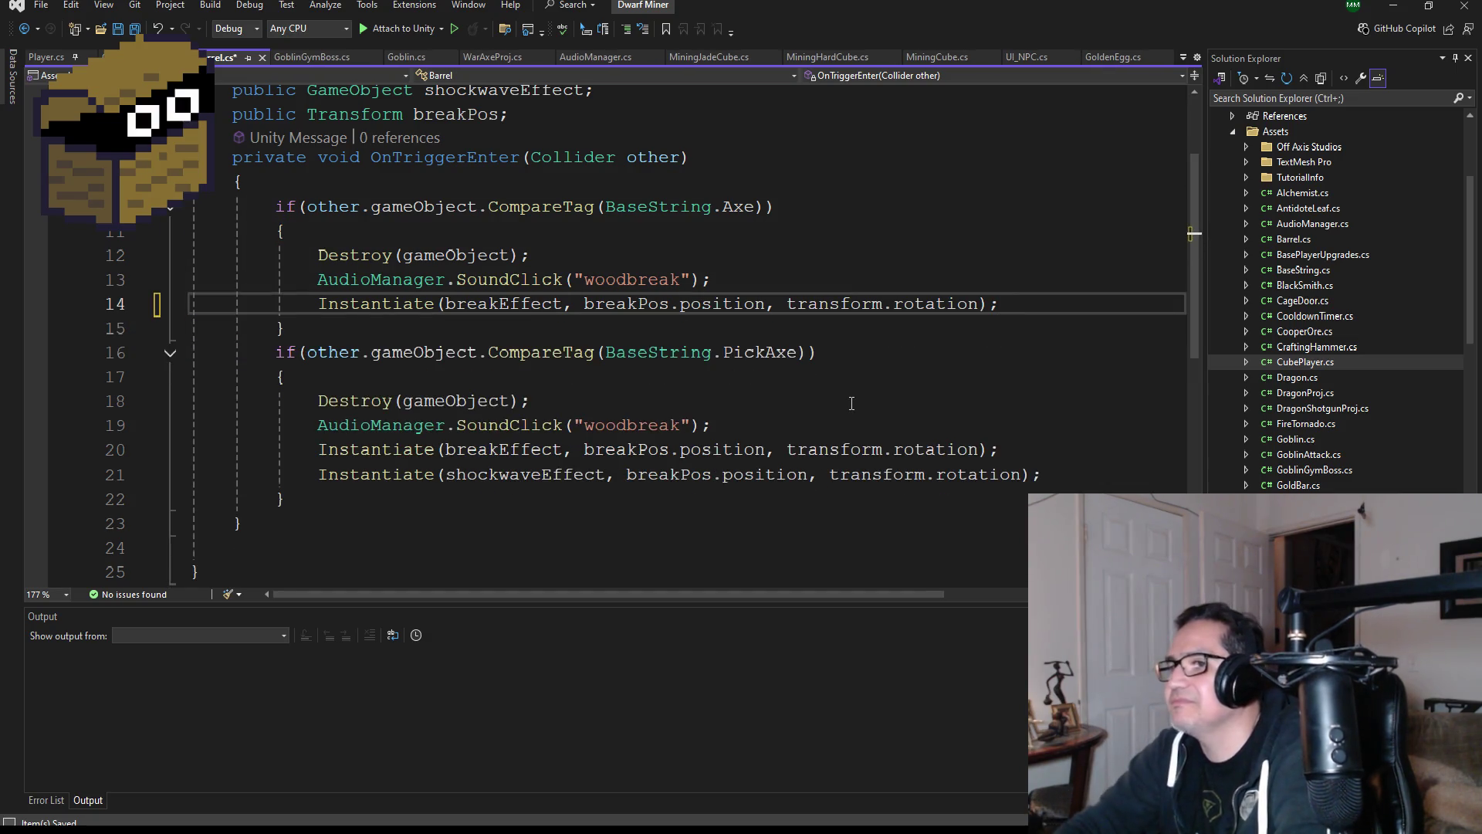
{"action": "left_click_drag", "start_coordinate": [1088, 482], "coordinate": [202, 472]}
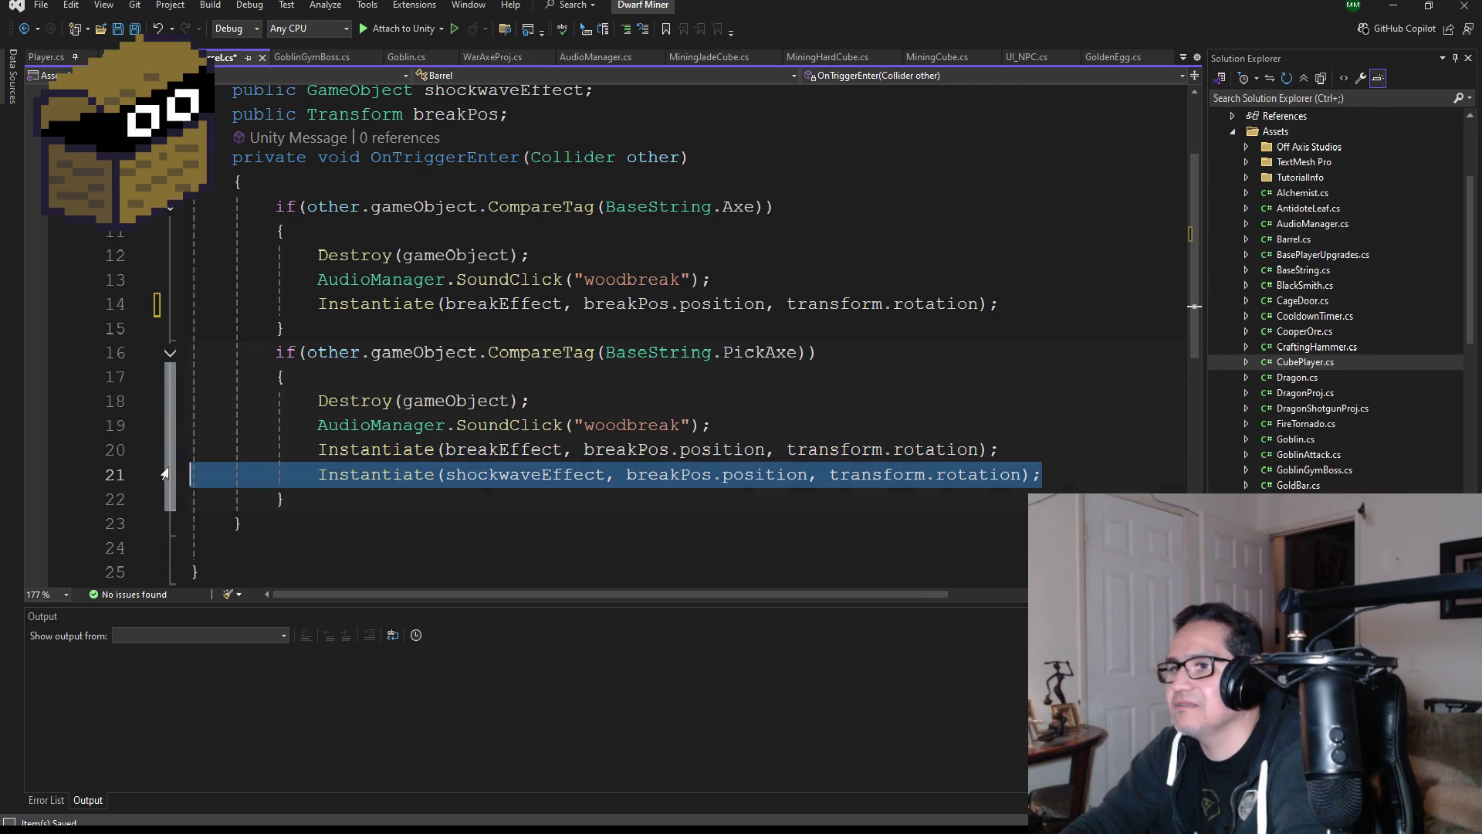
{"action": "key", "text": "BackSpace"}
{"action": "key", "text": "BackSpace"}
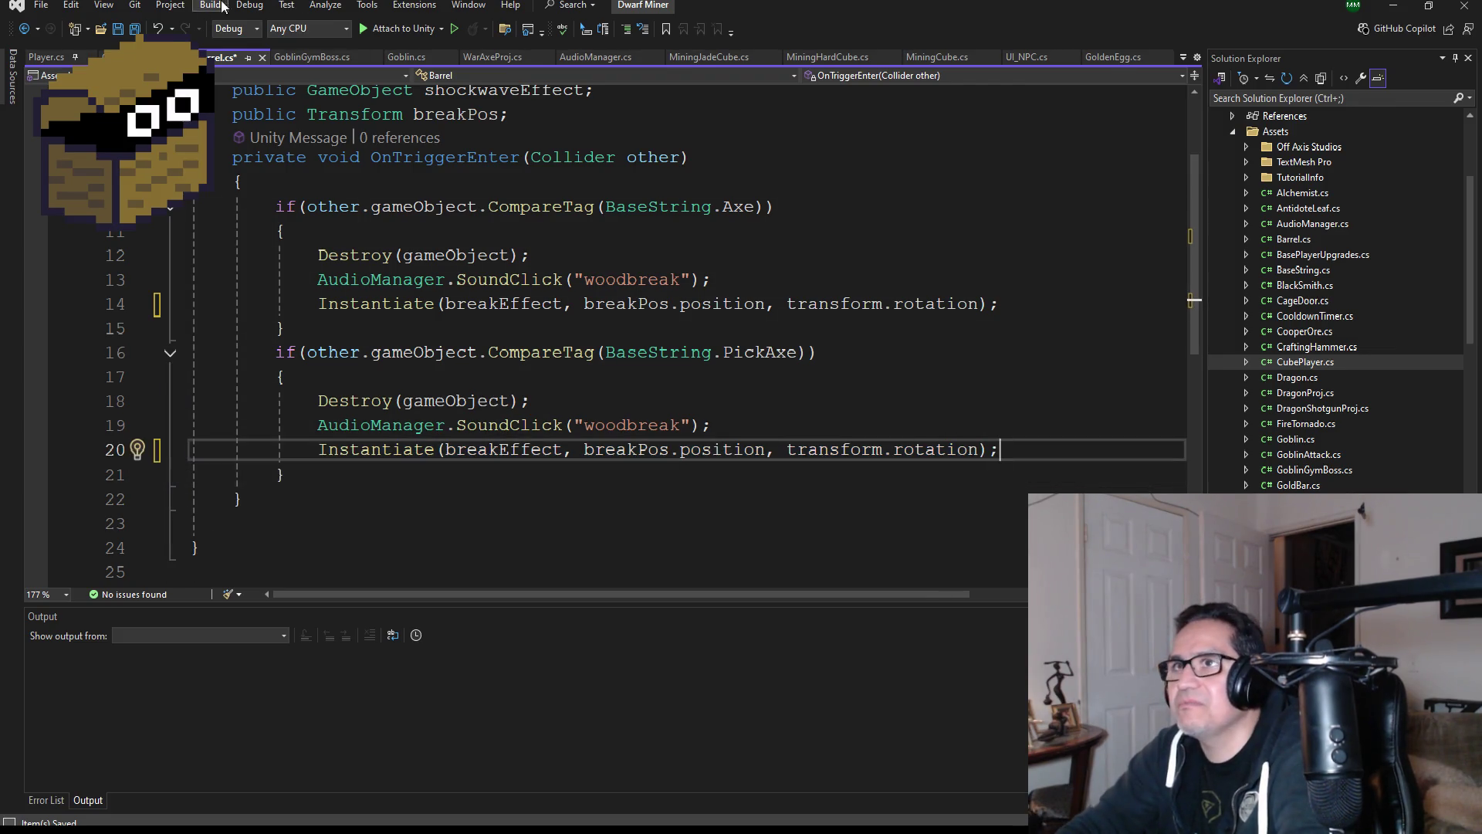
- Duplicate BarrelObj and shift the copy's Barrel and Pos one unit along Z
{"action": "left_click", "coordinate": [1394, 6]}
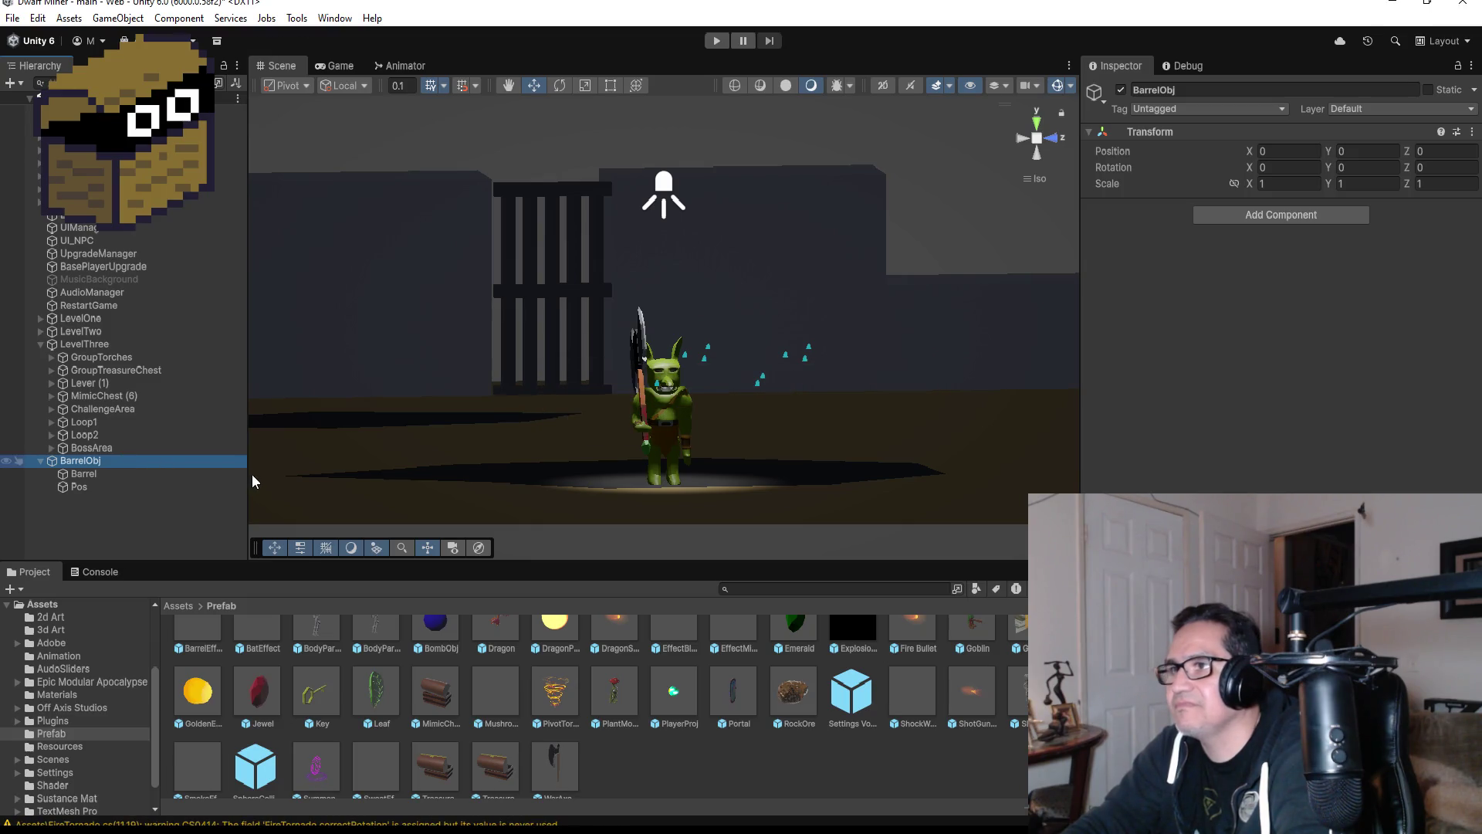
{"action": "key", "text": "f"}
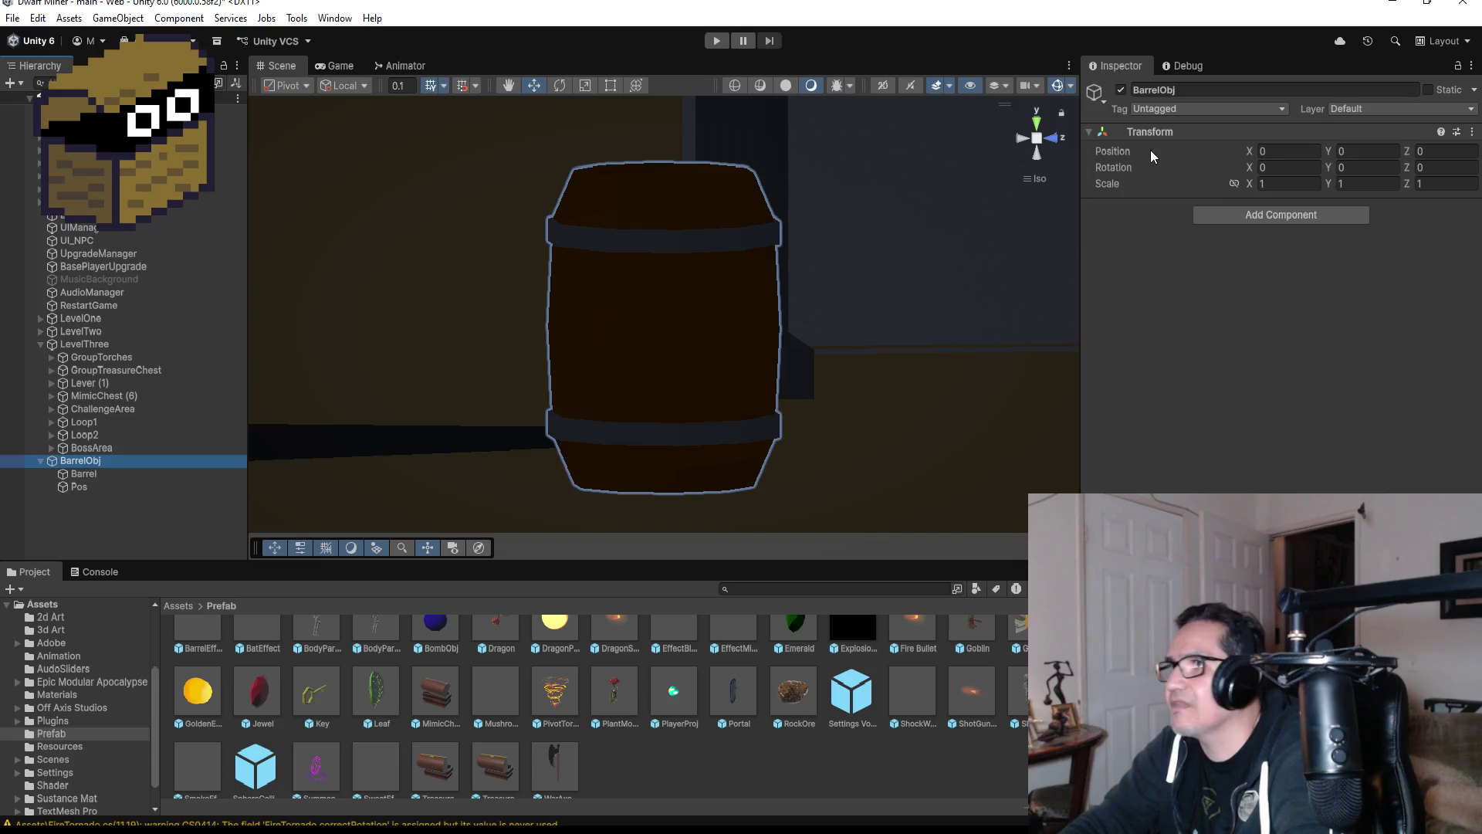
{"action": "left_click", "coordinate": [1037, 123]}
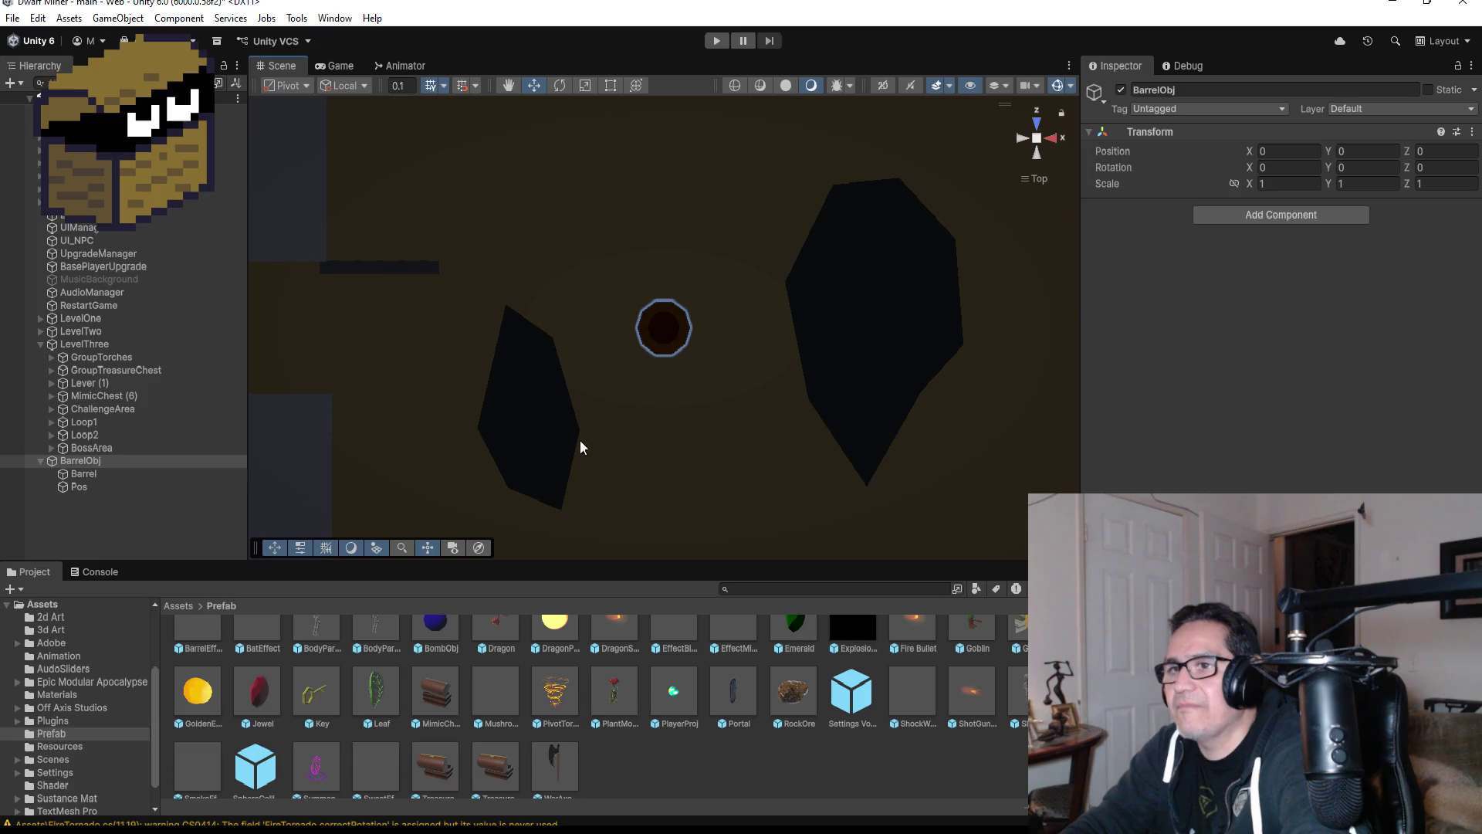
{"action": "key", "text": "ctrl+d"}
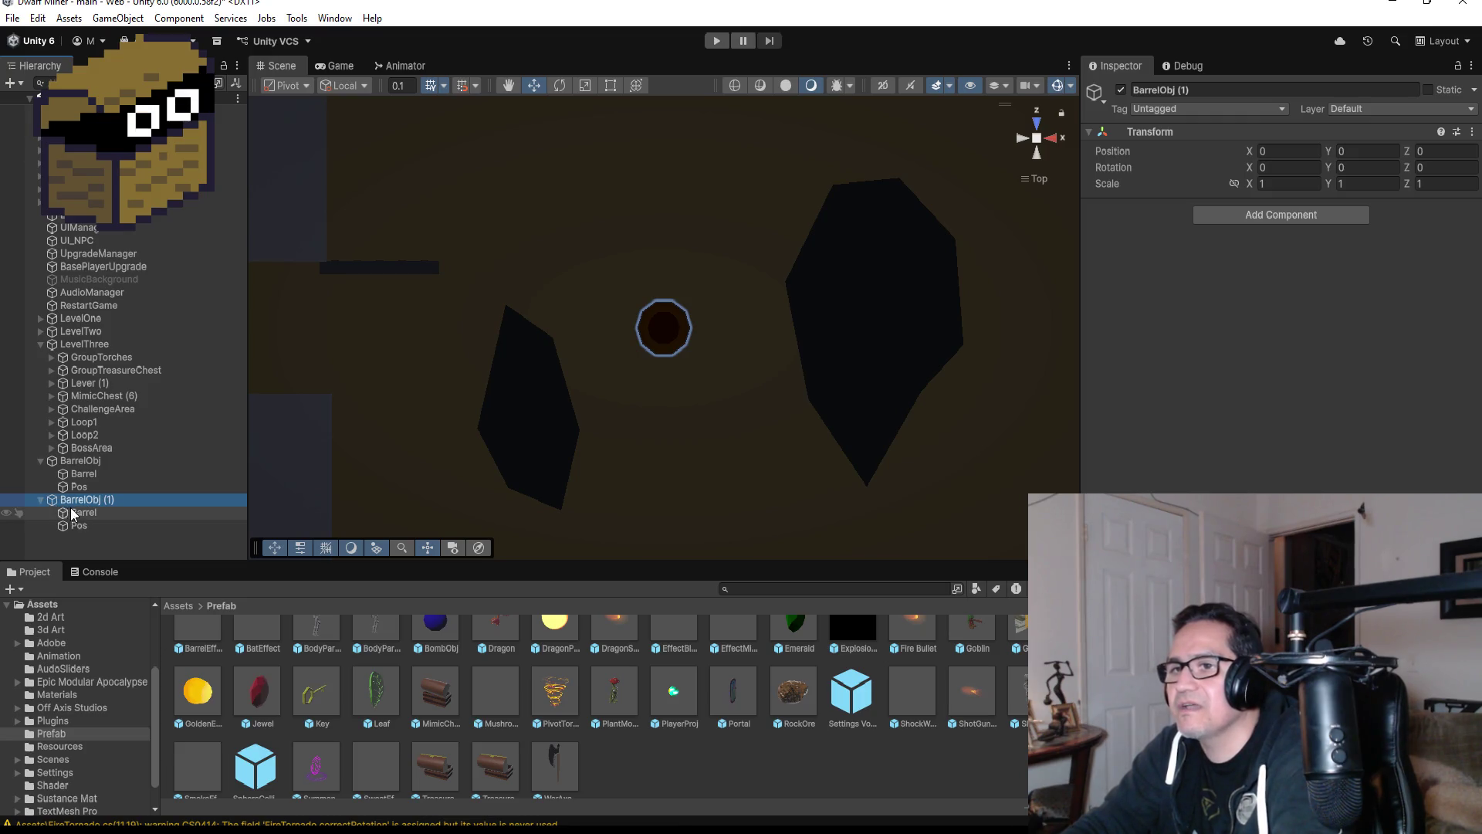
{"action": "left_click", "coordinate": [72, 513]}
{"action": "left_click", "coordinate": [87, 525], "text": "shift"}
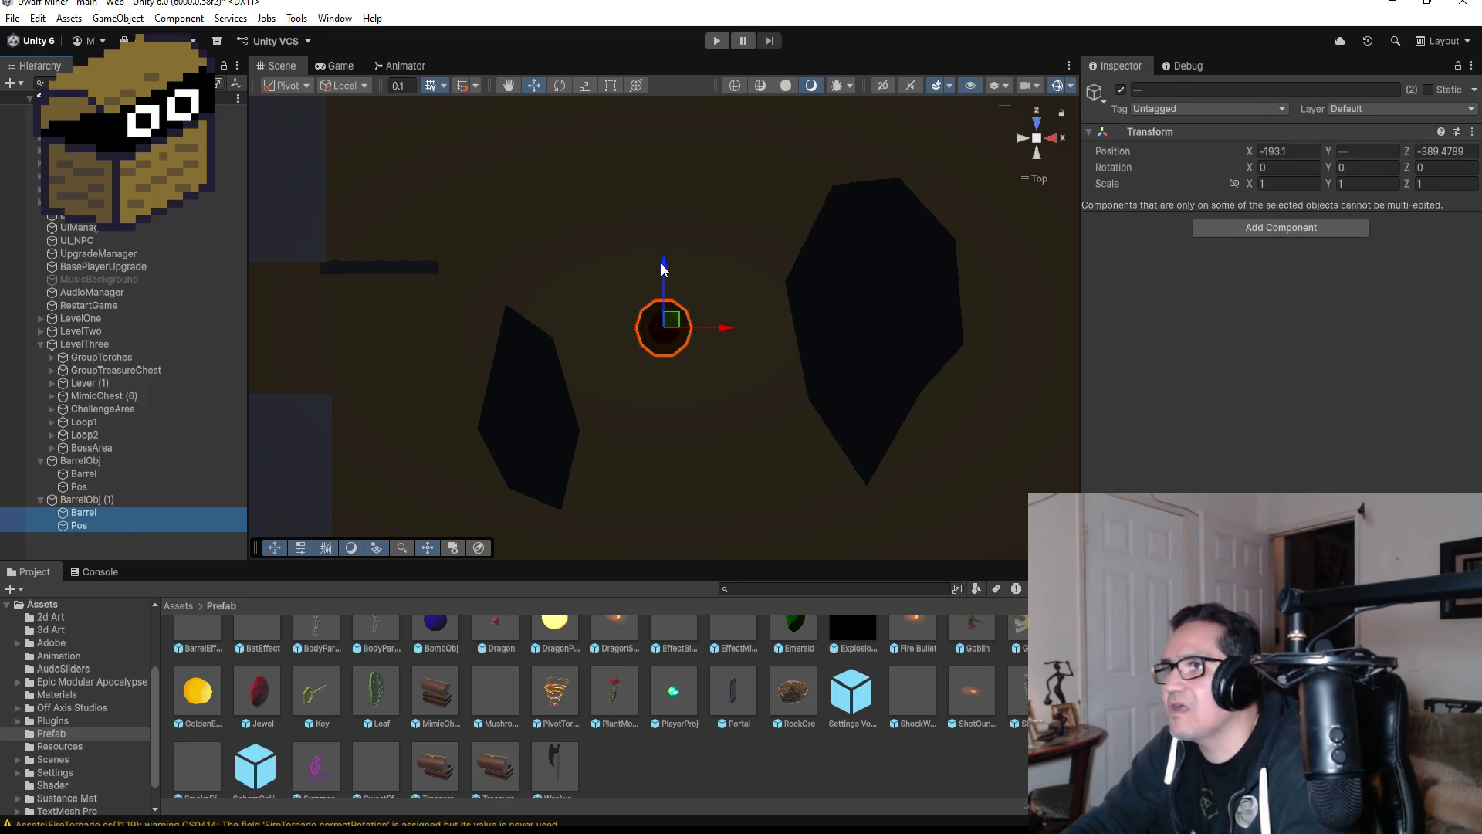
{"action": "left_click_drag", "start_coordinate": [662, 268], "coordinate": [672, 199]}
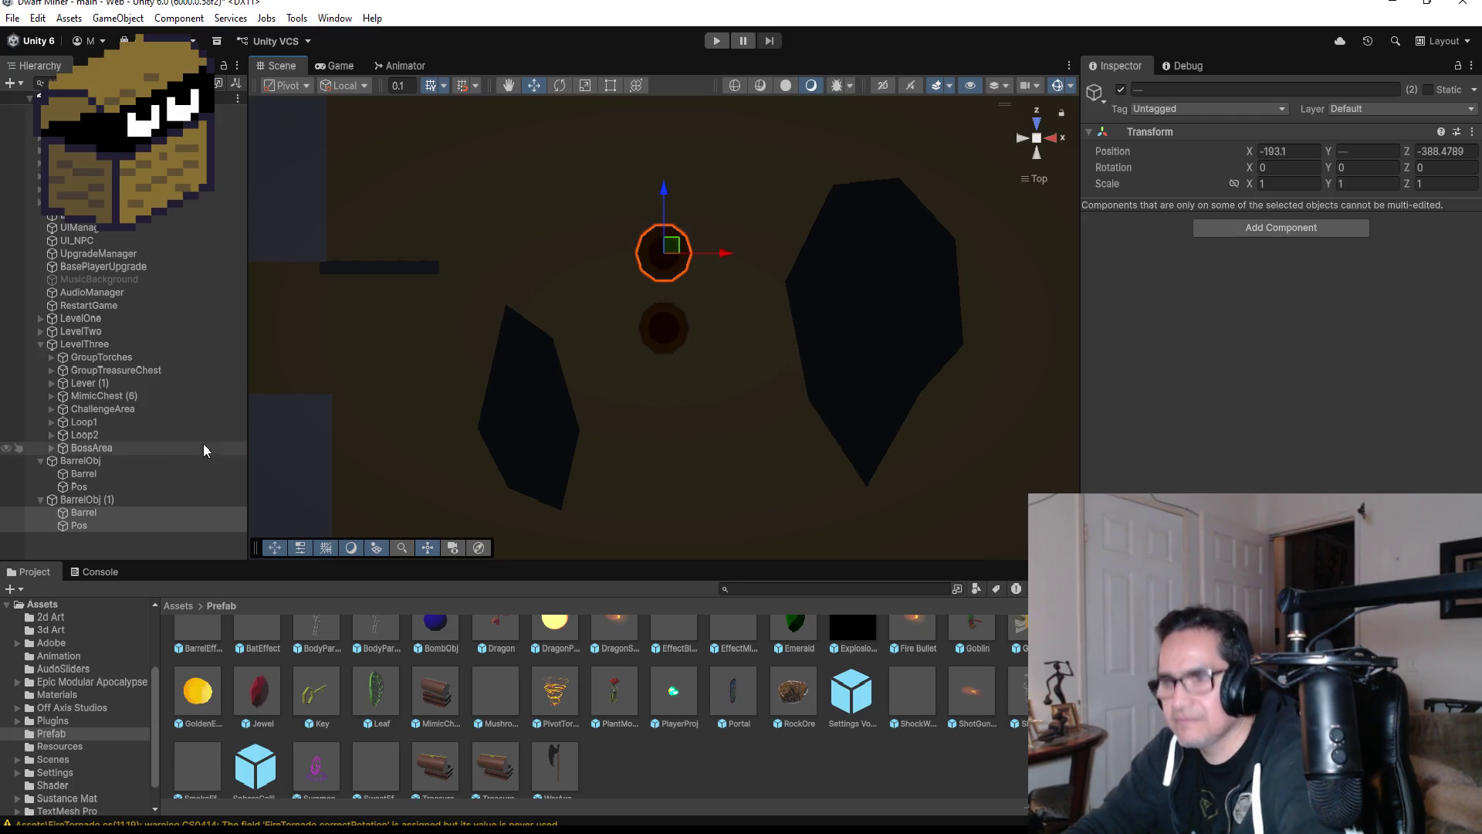
- Collapse both barrel objects in the Hierarchy and enter Play mode
{"action": "left_click", "coordinate": [40, 499]}
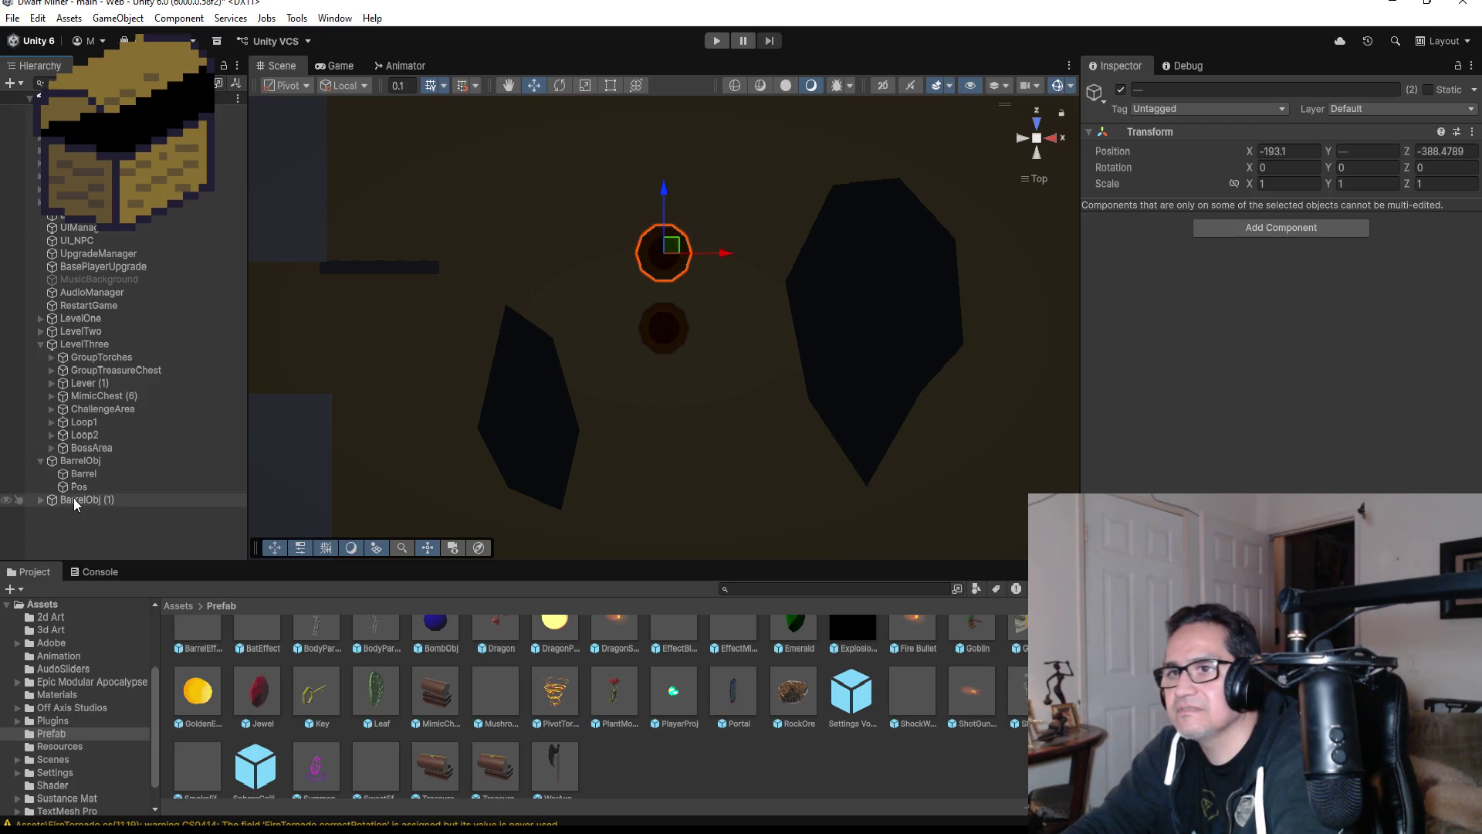
{"action": "left_click", "coordinate": [74, 499]}
{"action": "left_click", "coordinate": [43, 460]}
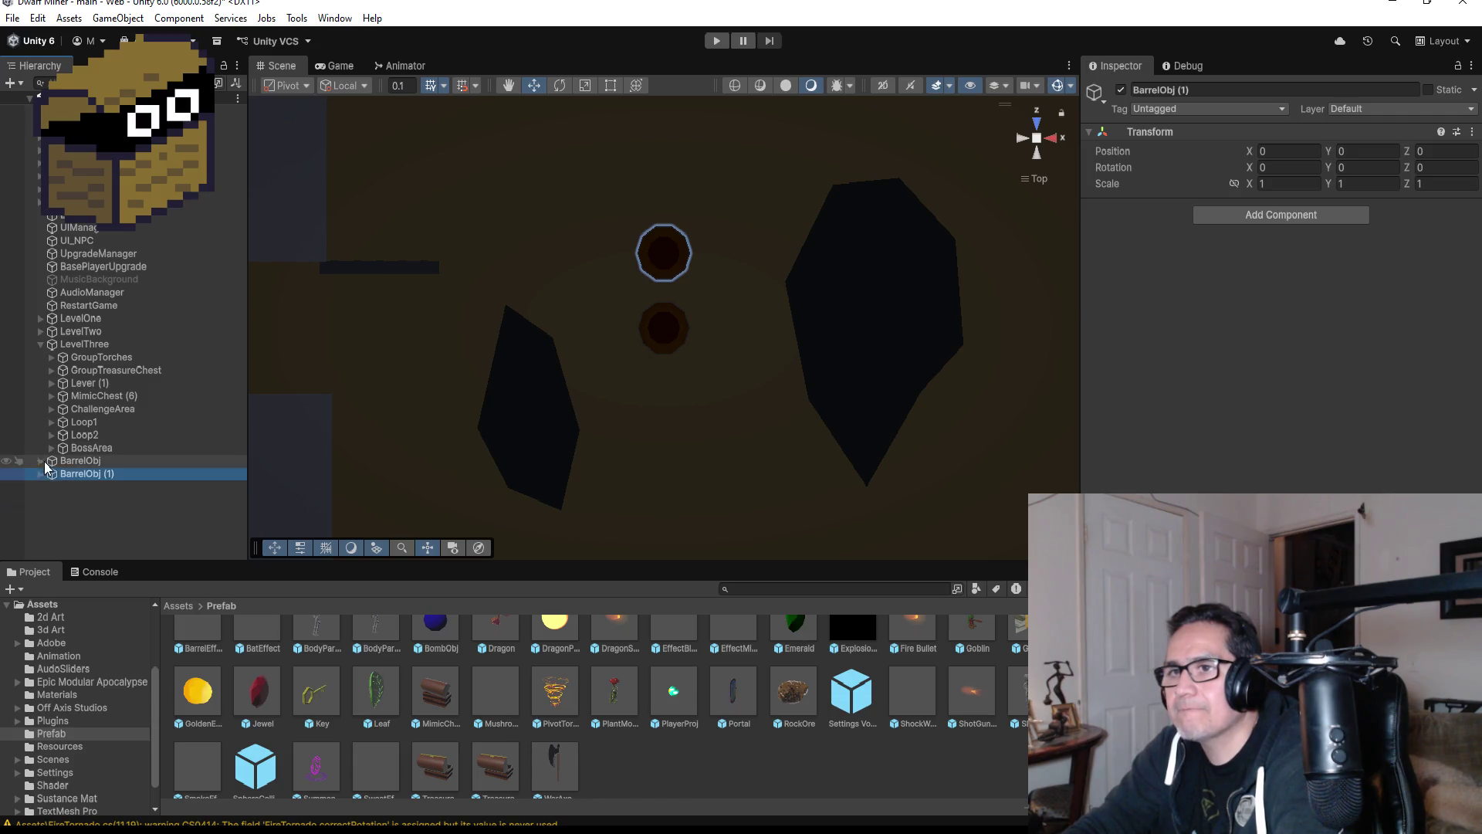
{"action": "left_click", "coordinate": [715, 44]}
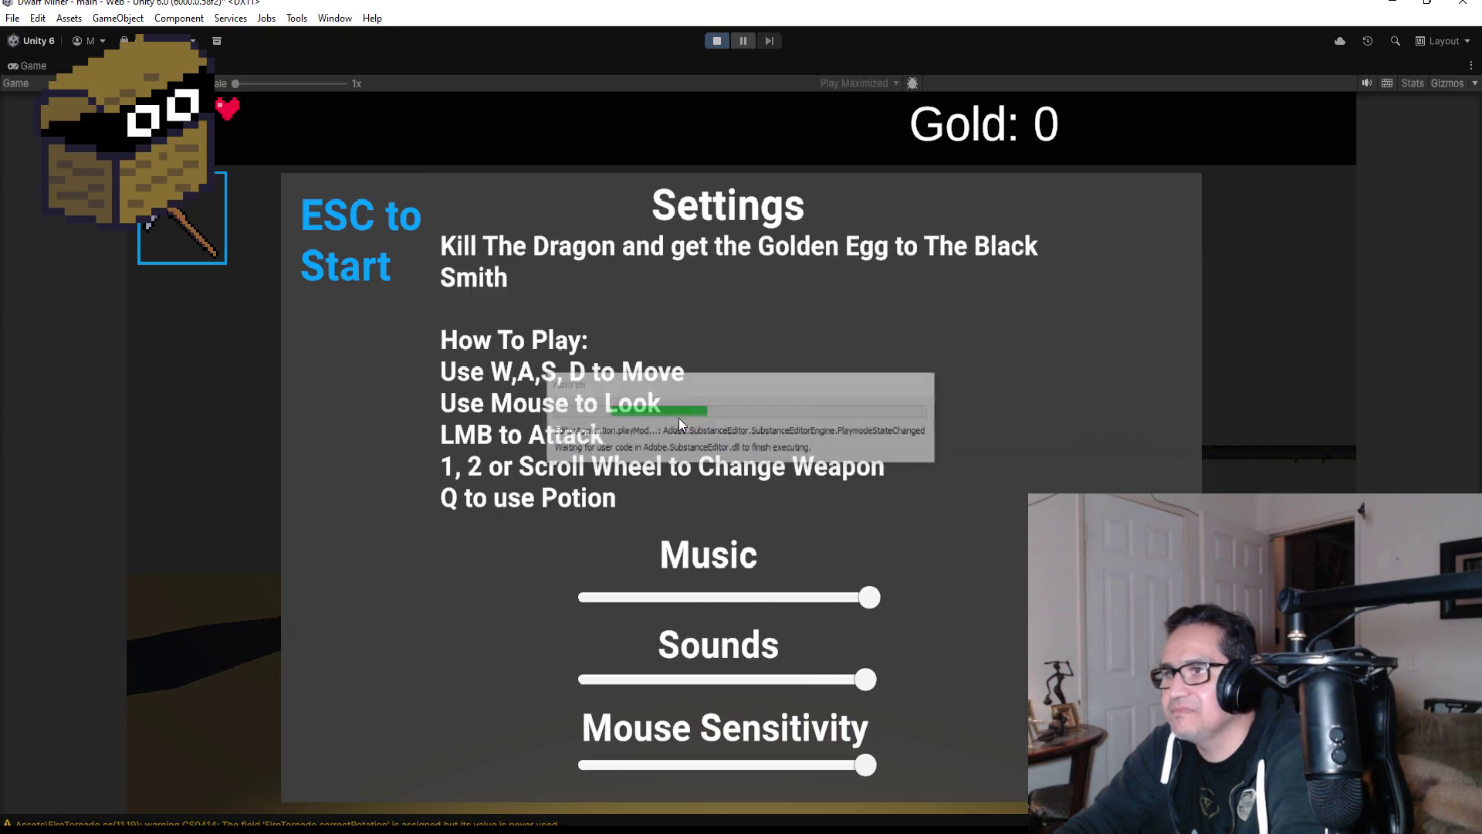
- Dismiss the Settings screen, switch to the axe, walk forward and shoot a barrel to break it
{"action": "key", "text": "Escape"}
{"action": "left_click", "coordinate": [668, 426]}
{"action": "scroll", "coordinate": [741, 417], "scroll_direction": "down", "scroll_amount": 1}
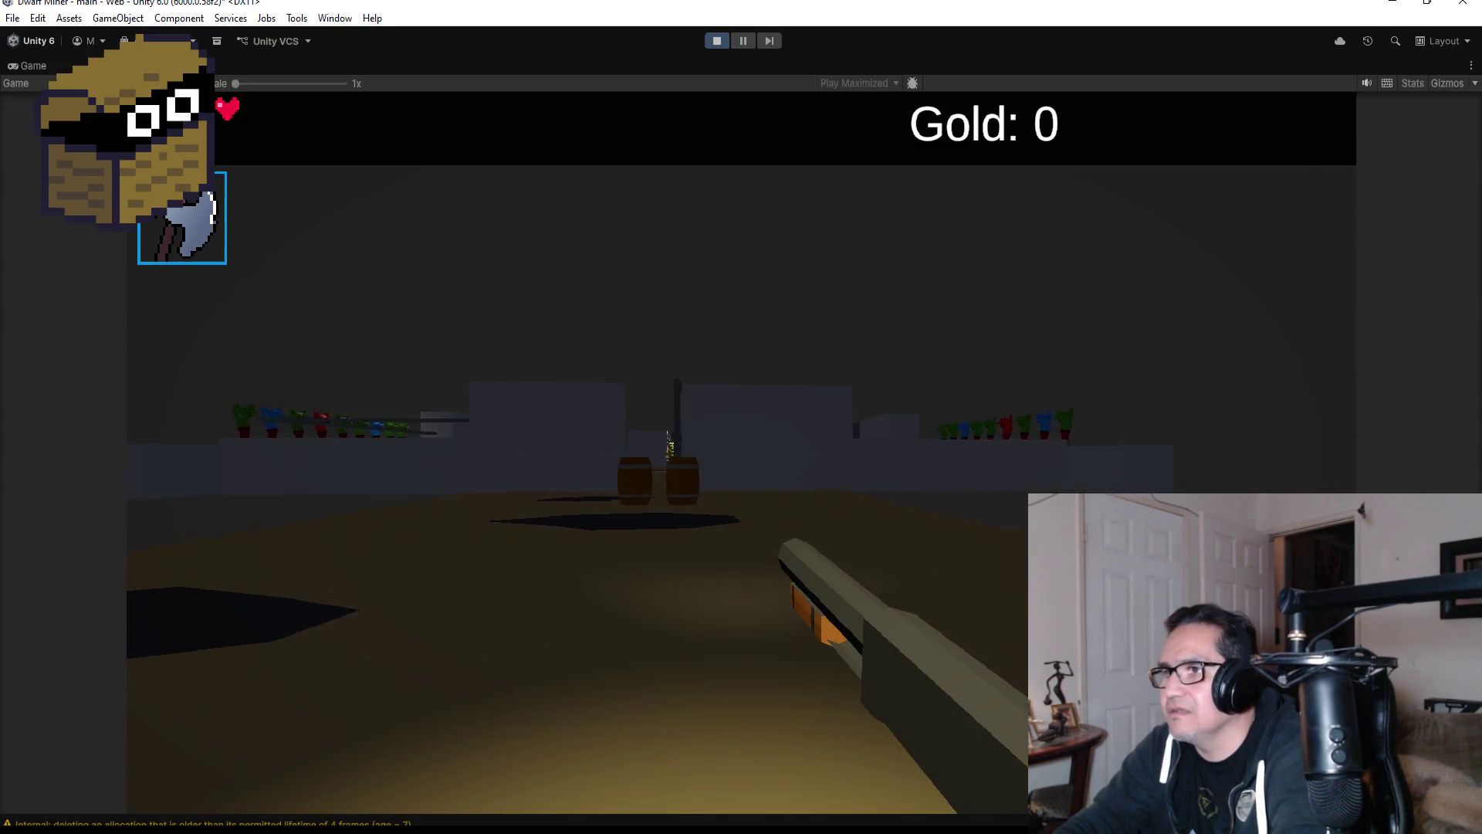
{"action": "key", "text": "w"}
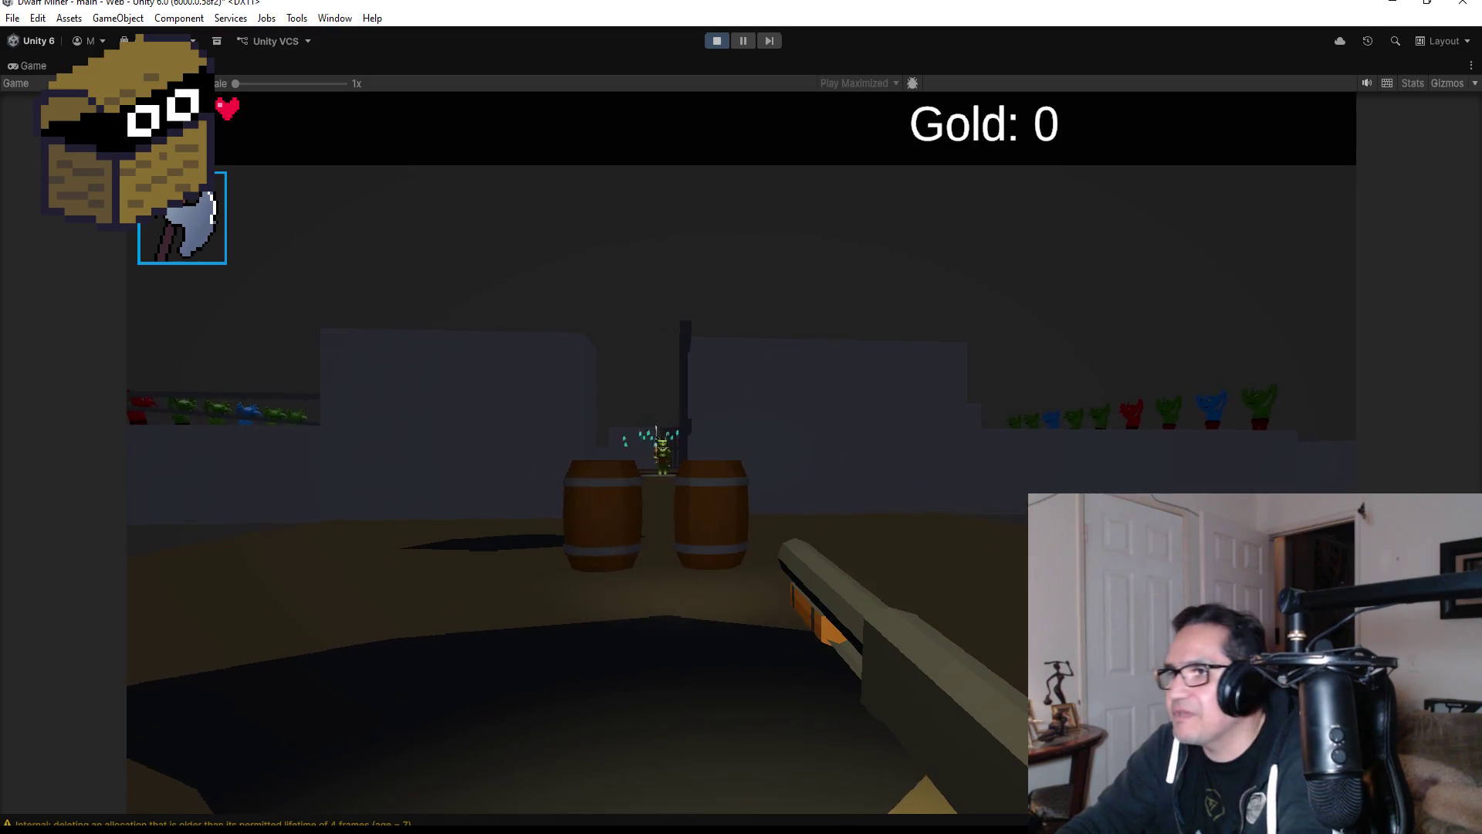
{"action": "left_click", "coordinate": [741, 417]}
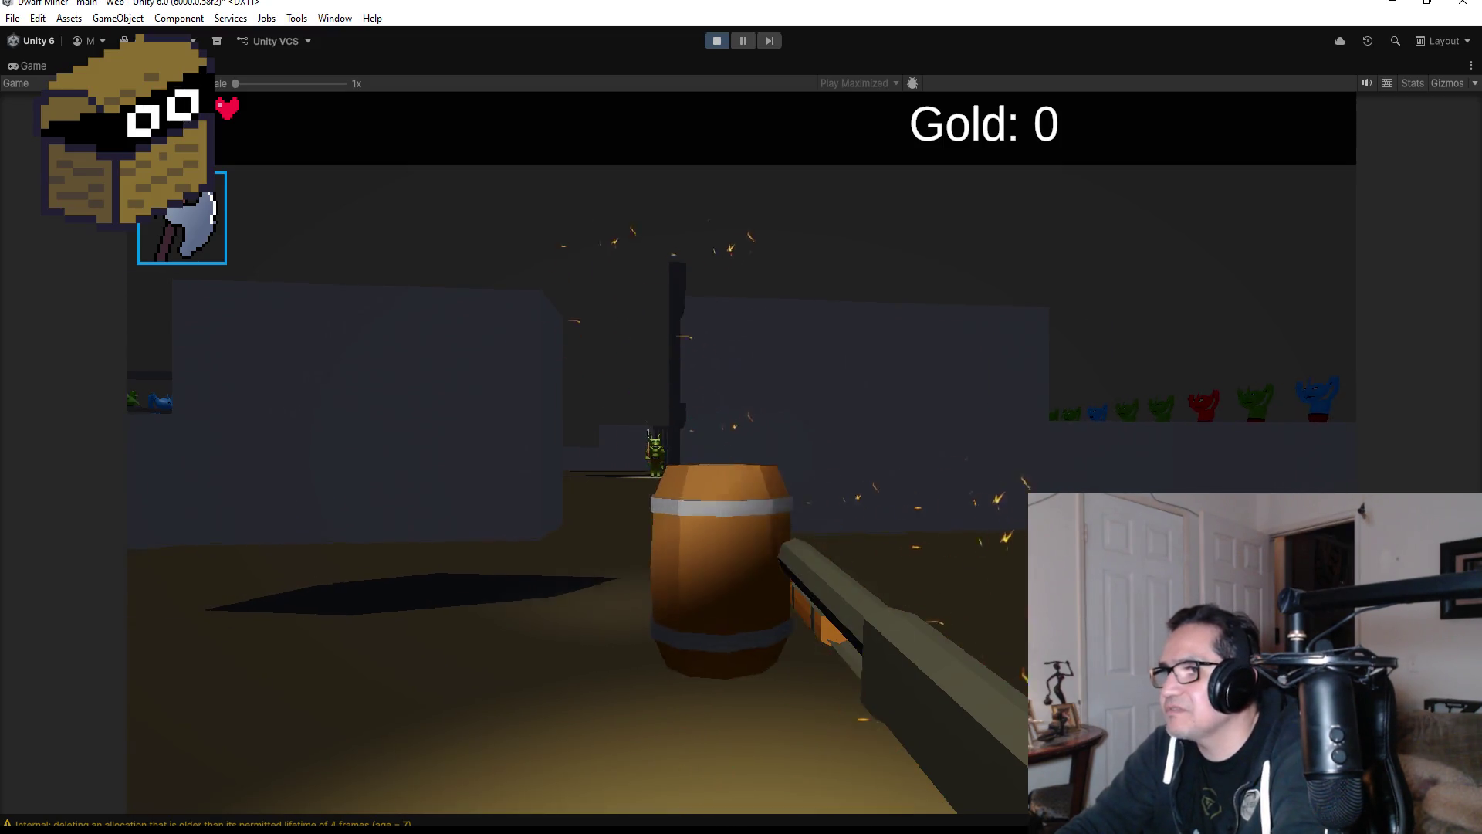
{"action": "left_click", "coordinate": [741, 417]}
- Walk down the corridor into the boss room toward the goblin boss
{"action": "key", "text": "w"}
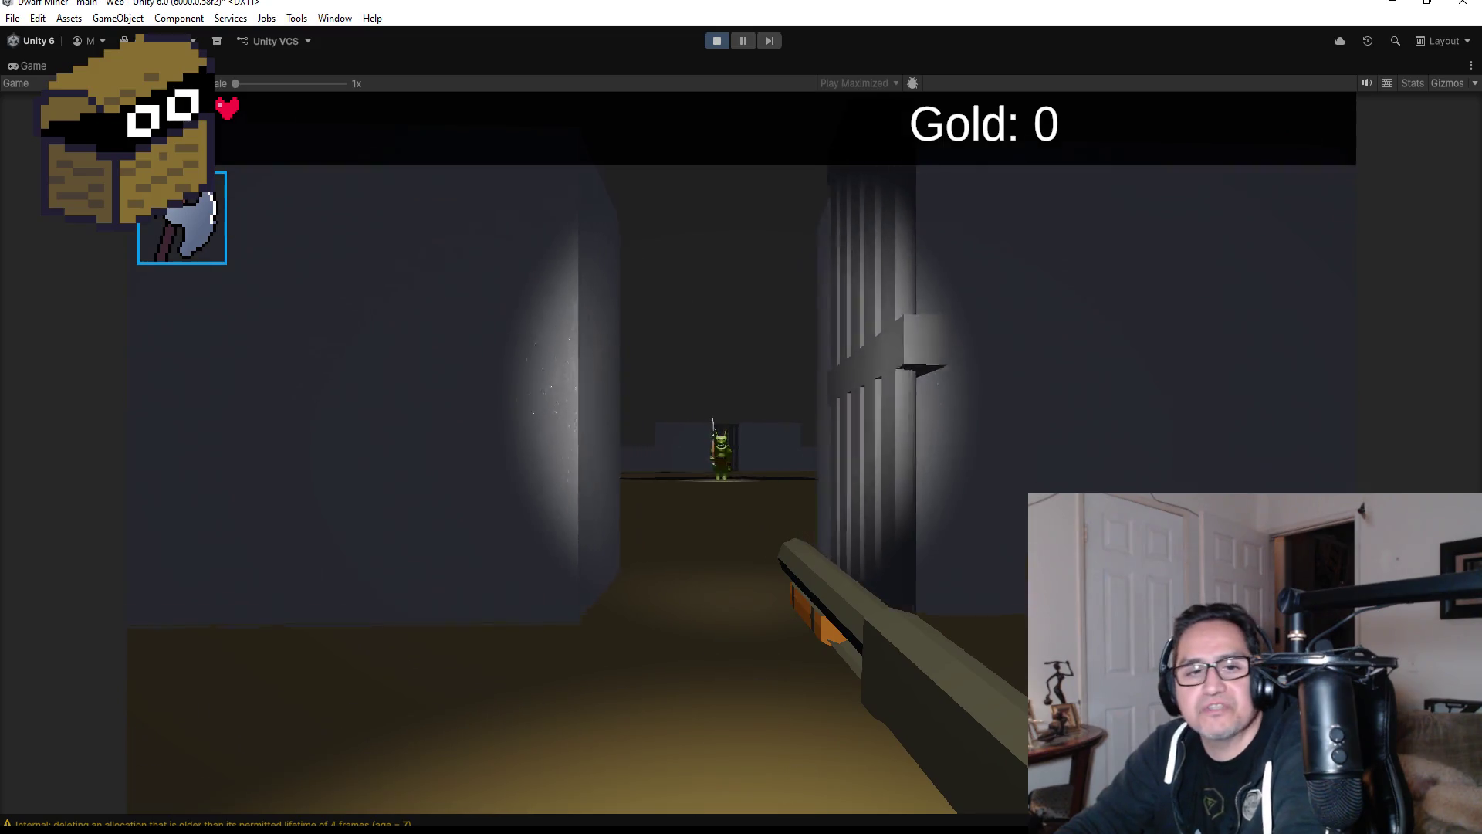
{"action": "key", "text": "w"}
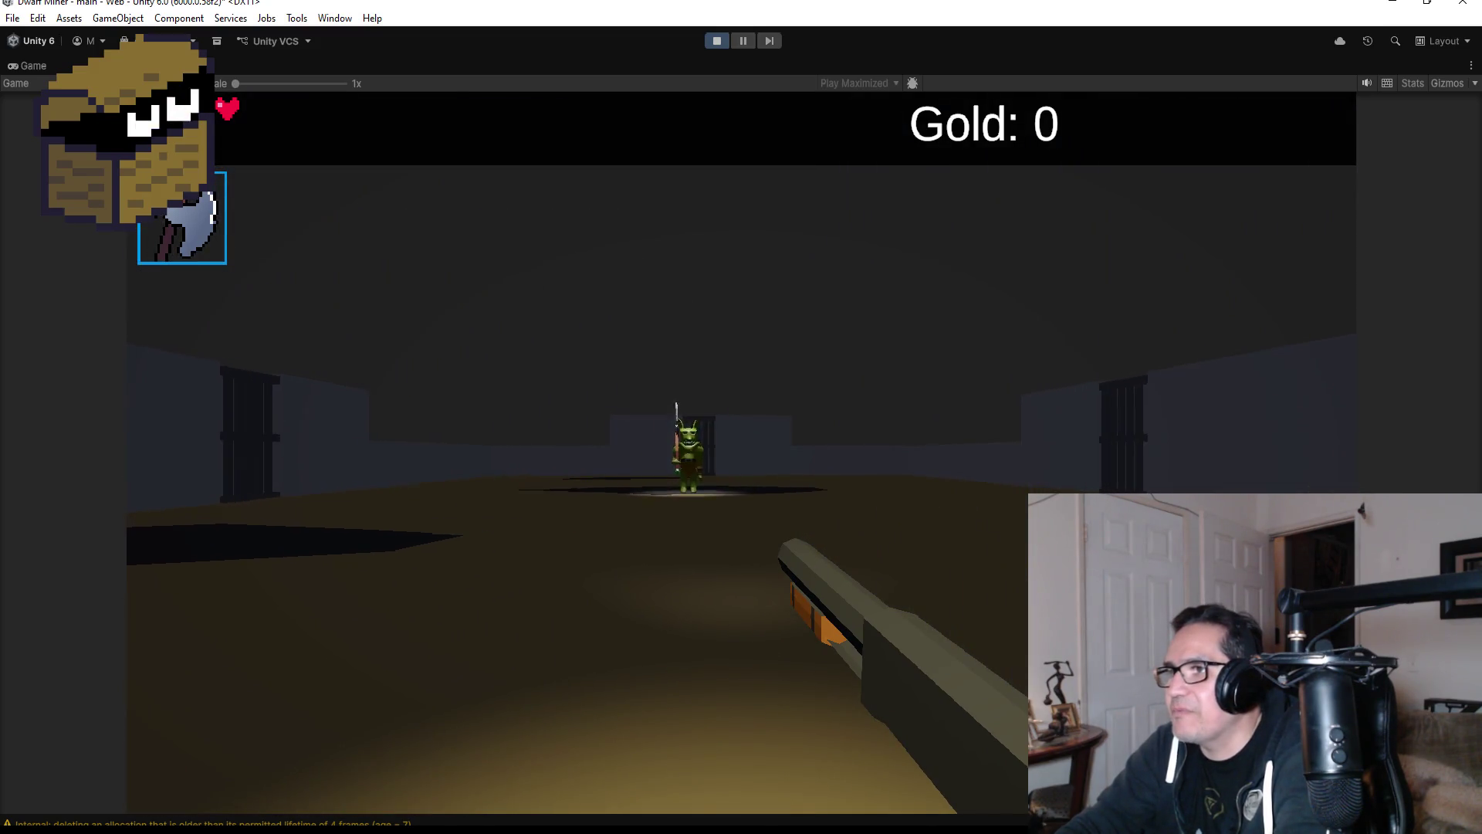
{"action": "key", "text": "w"}
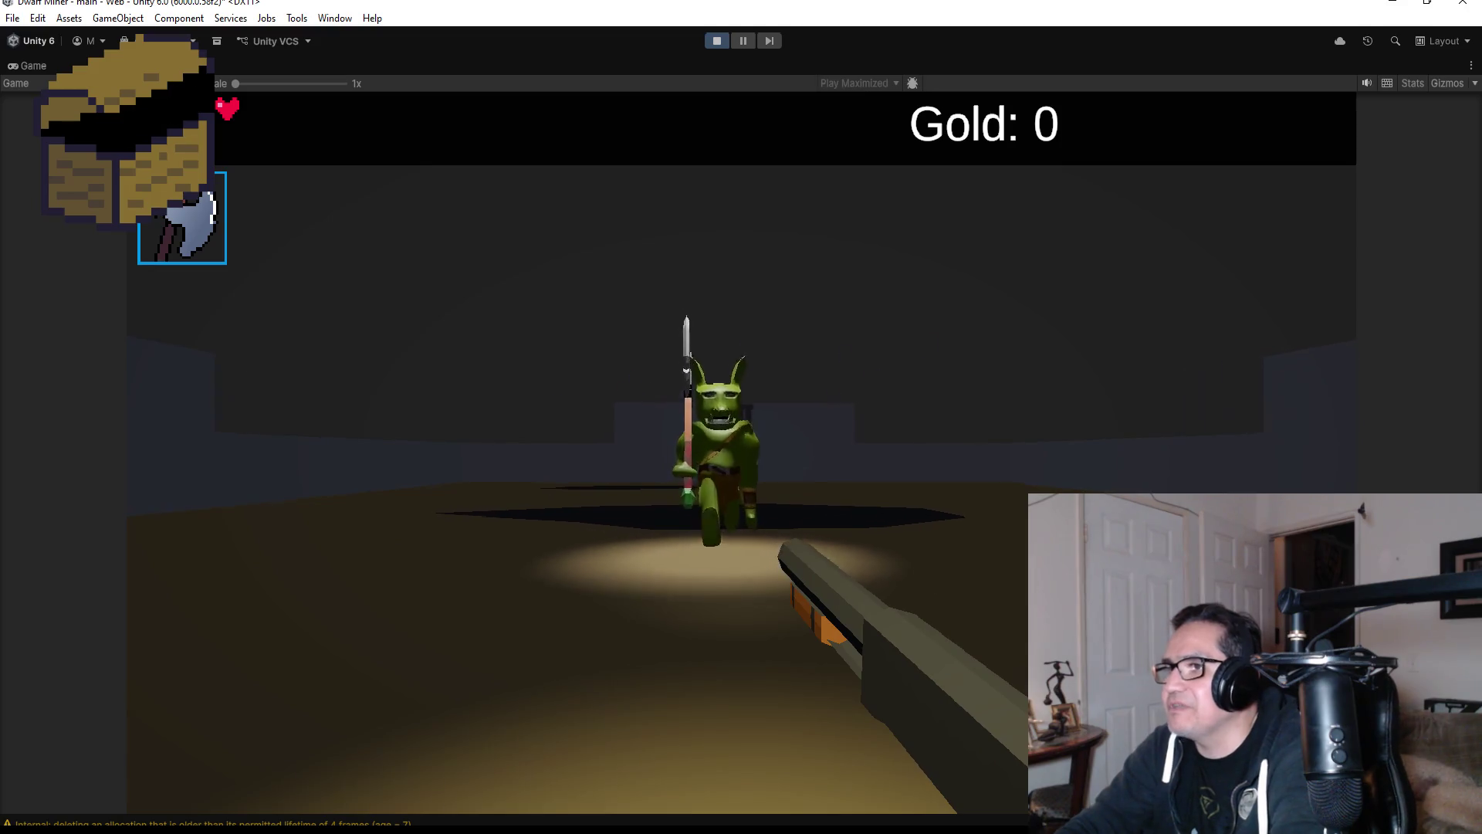
{"action": "key", "text": "w"}
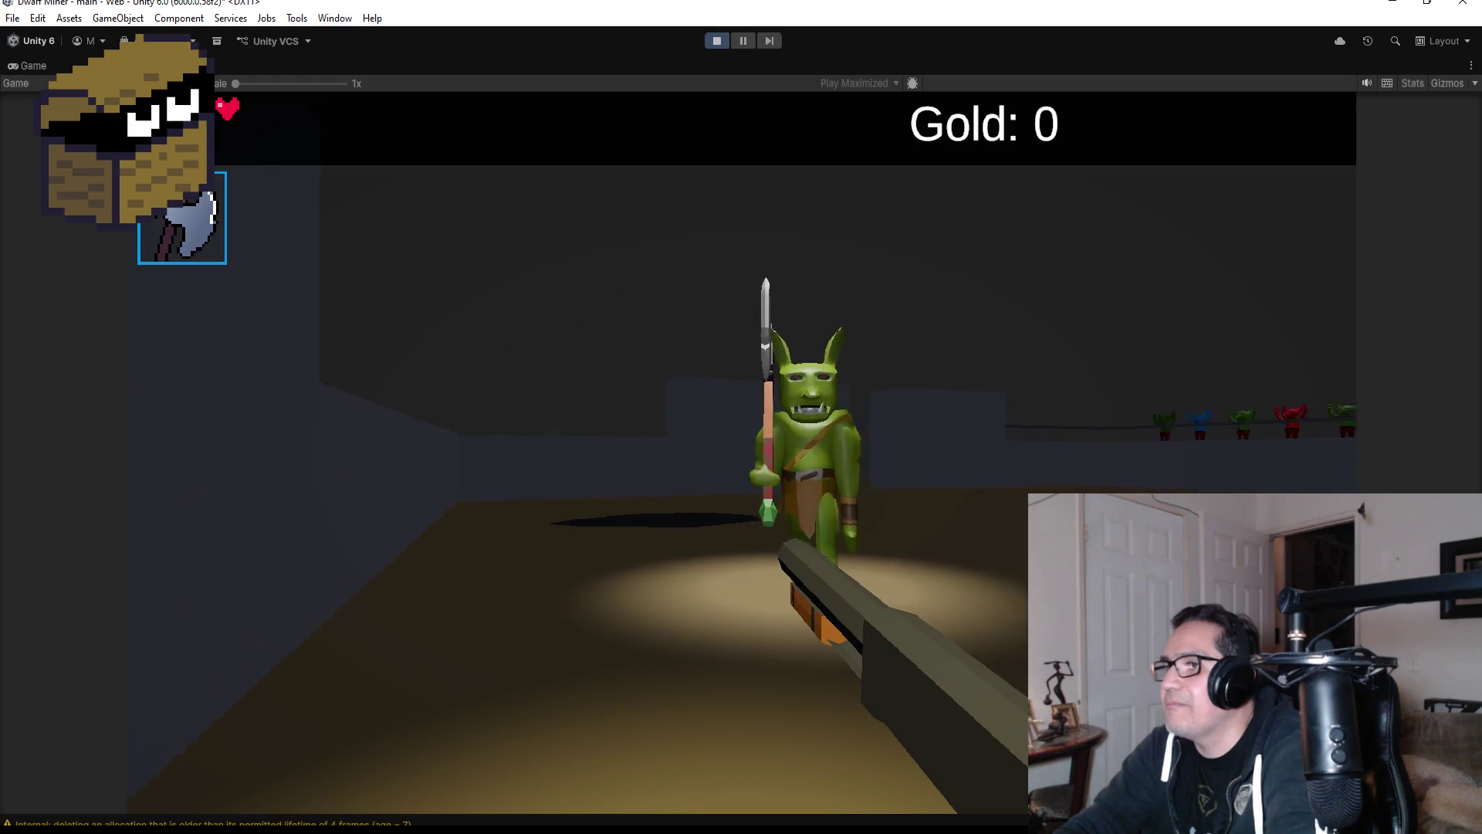
- Shoot the spear goblin and the approaching goblin boss repeatedly at close range
{"action": "left_click", "coordinate": [741, 452]}
{"action": "left_click", "coordinate": [741, 417]}
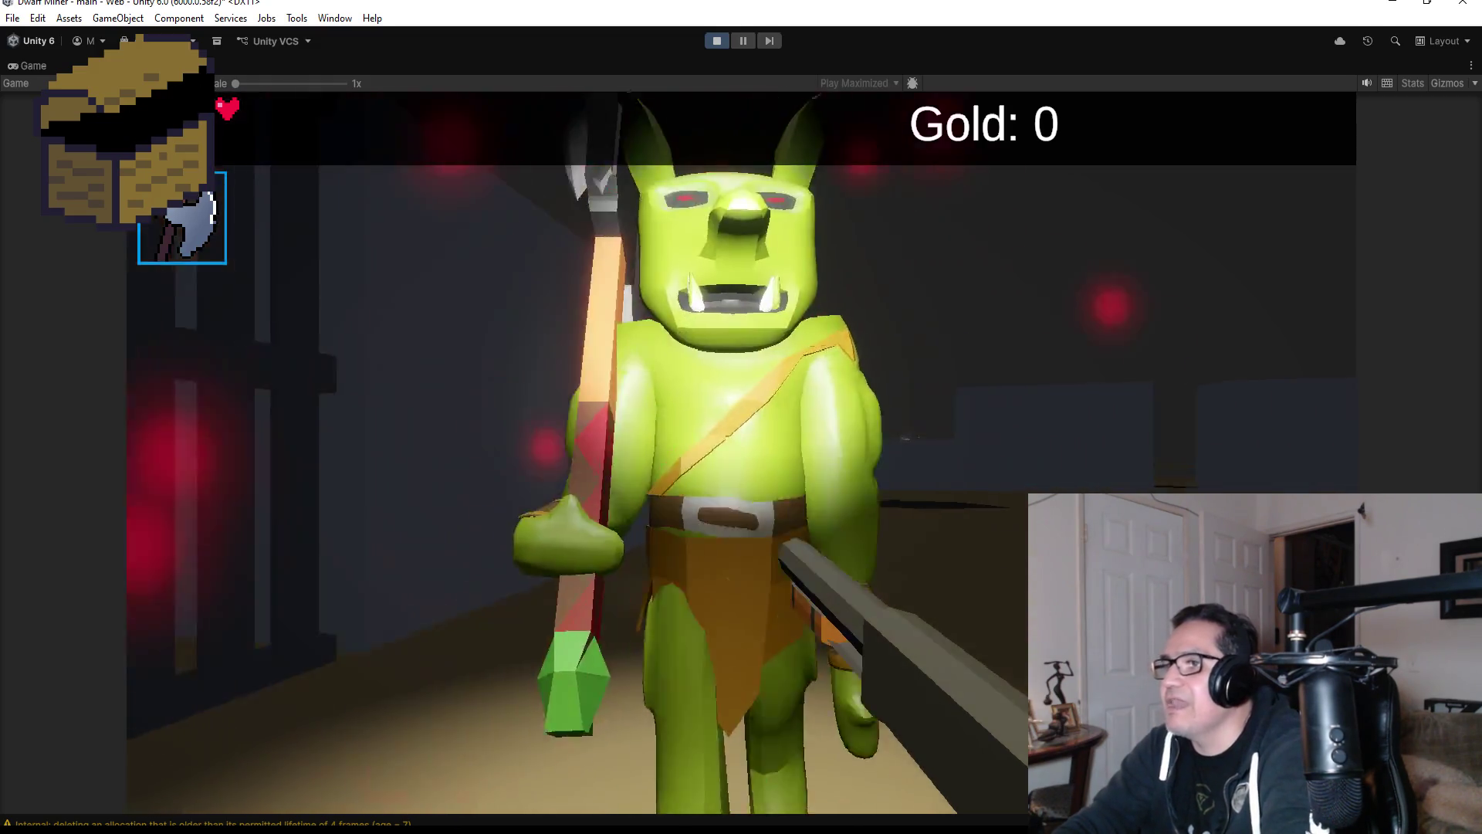
{"action": "left_click", "coordinate": [741, 416]}
{"action": "left_click", "coordinate": [741, 417]}
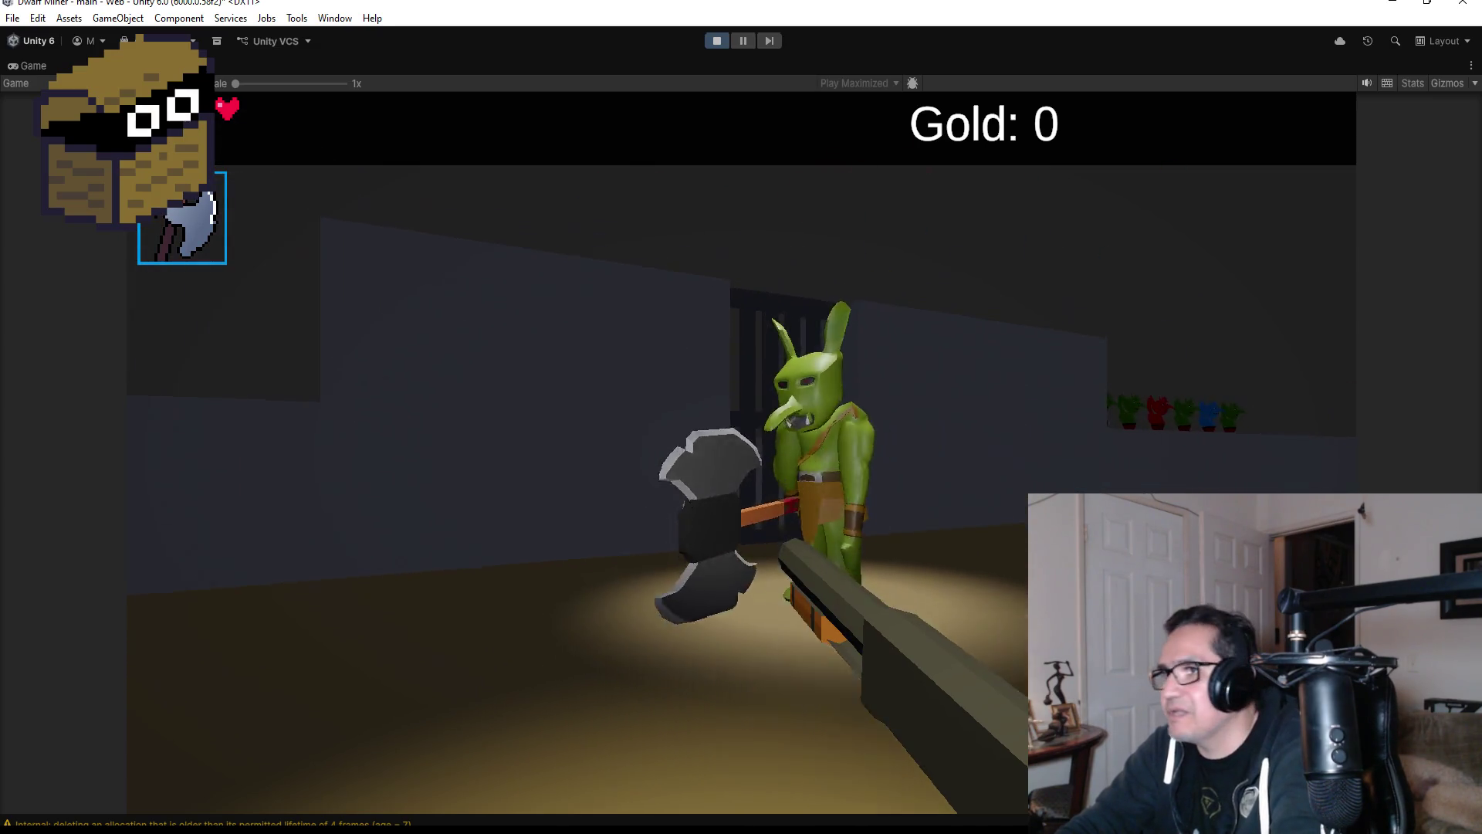
{"action": "left_click", "coordinate": [741, 417]}
{"action": "left_click", "coordinate": [742, 417]}
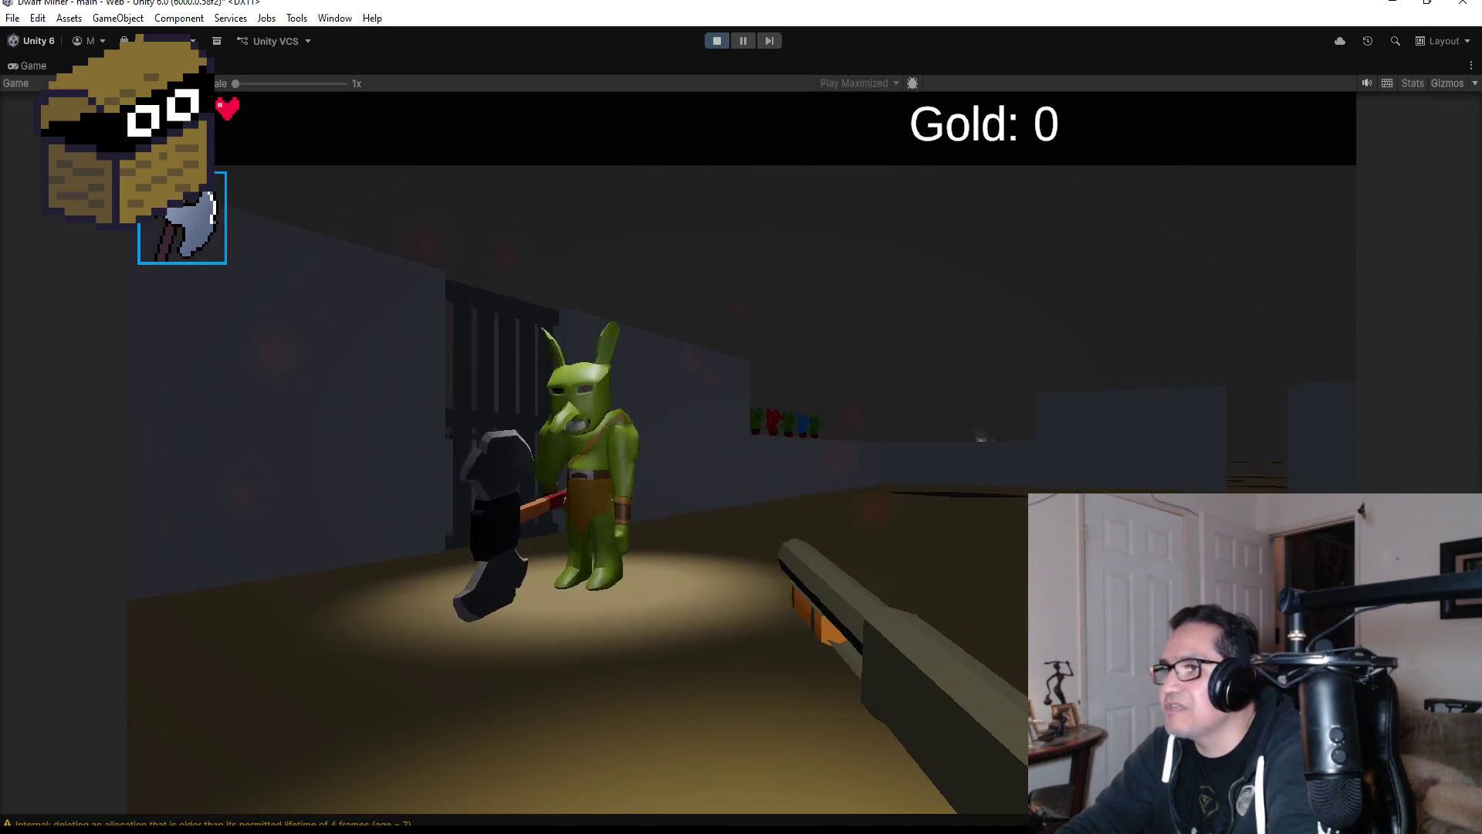
{"action": "left_click", "coordinate": [741, 417]}
{"action": "left_click", "coordinate": [741, 417]}
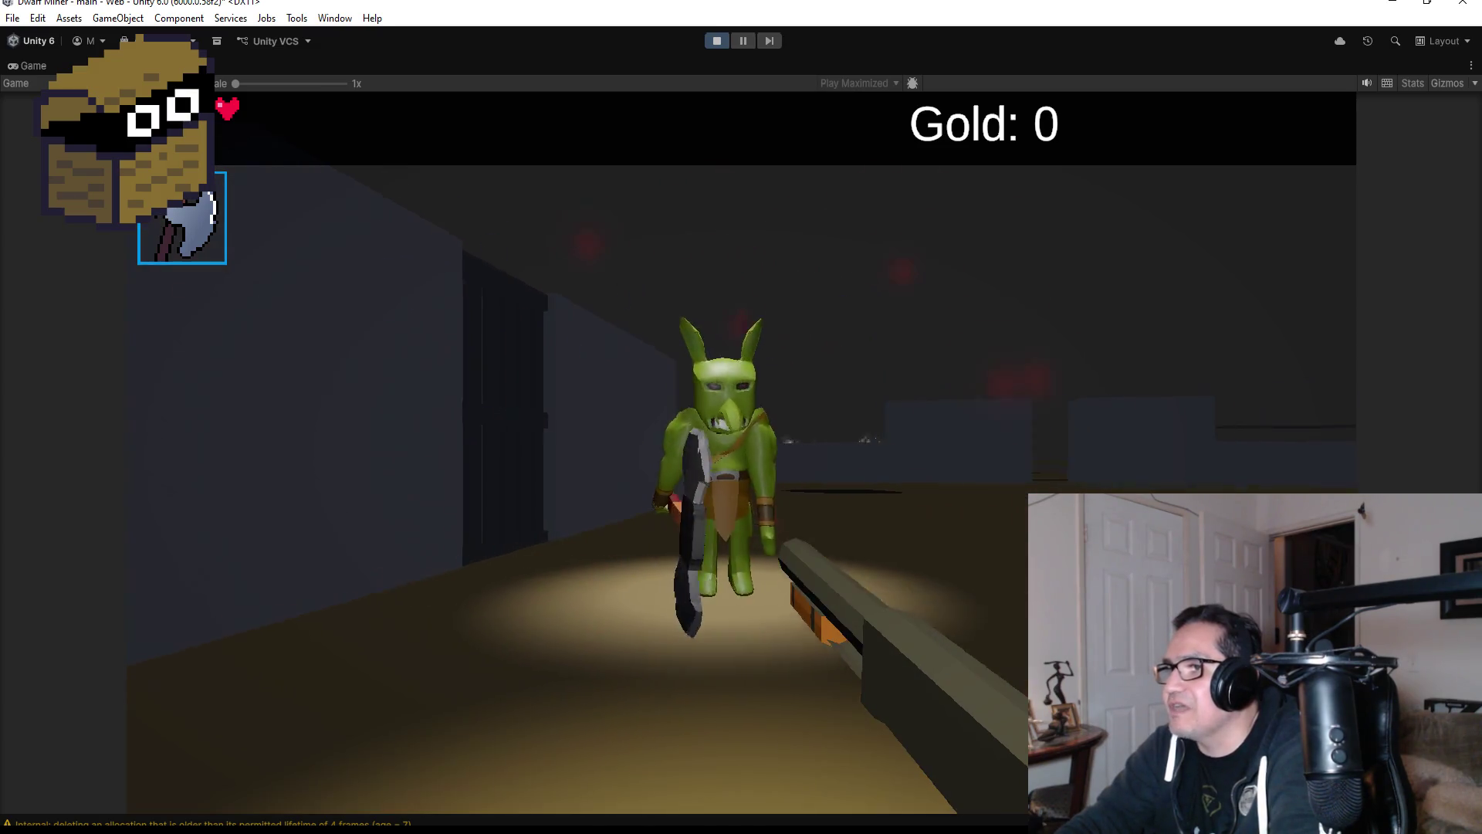
{"action": "left_click", "coordinate": [741, 417]}
{"action": "left_click", "coordinate": [741, 417]}
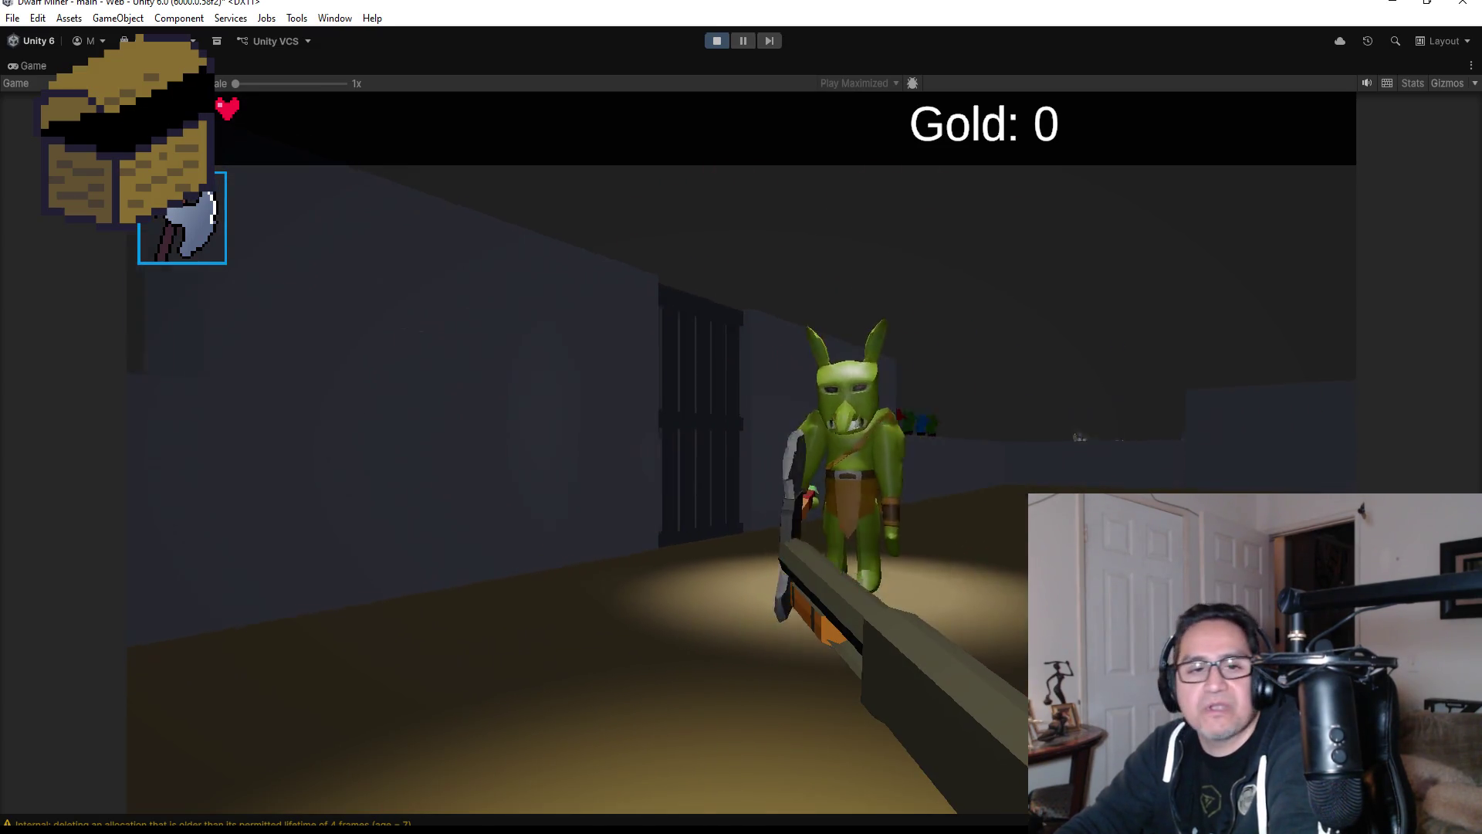
{"action": "left_click", "coordinate": [741, 417]}
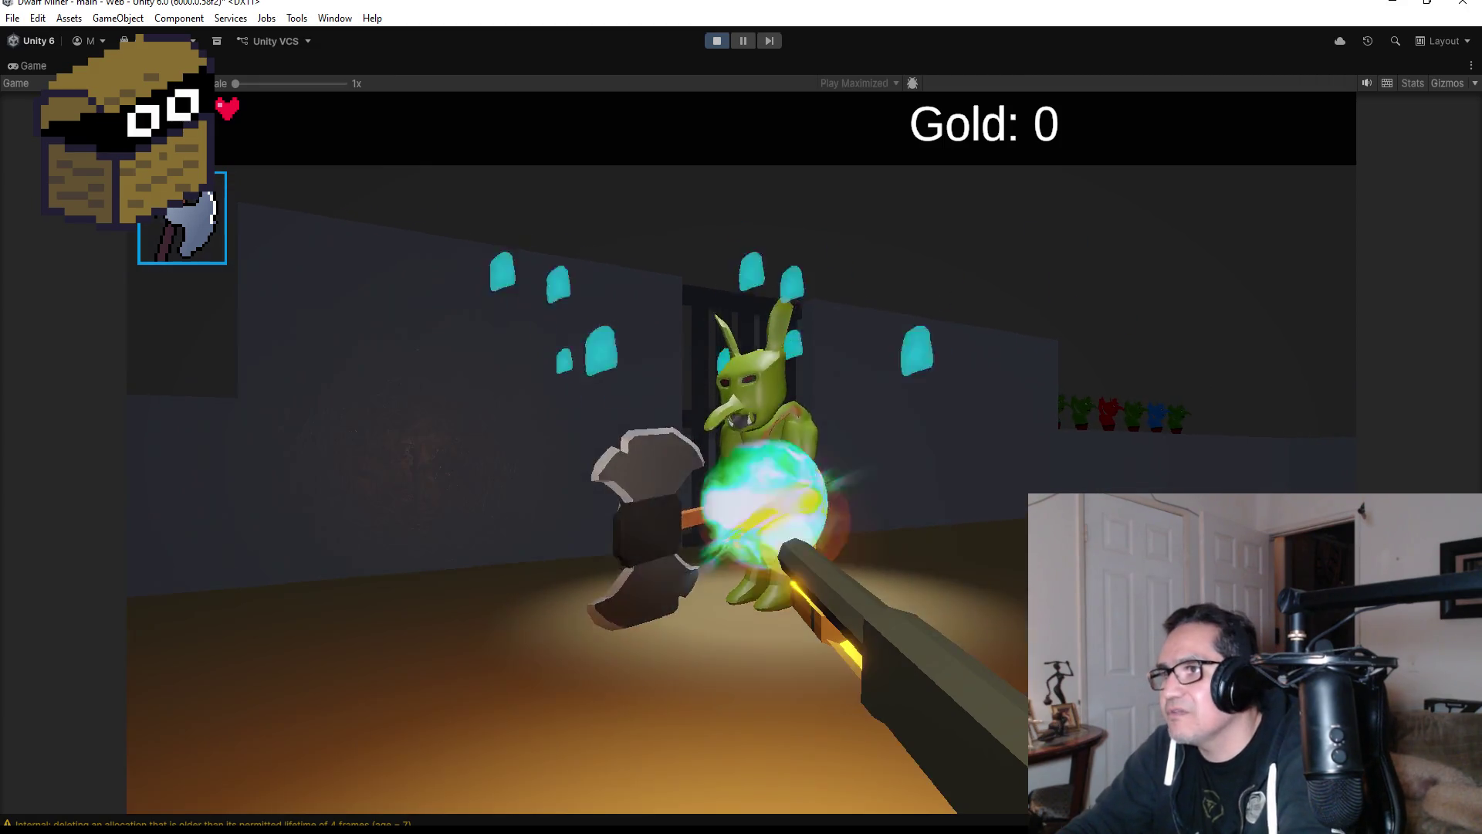
{"action": "left_click", "coordinate": [741, 417]}
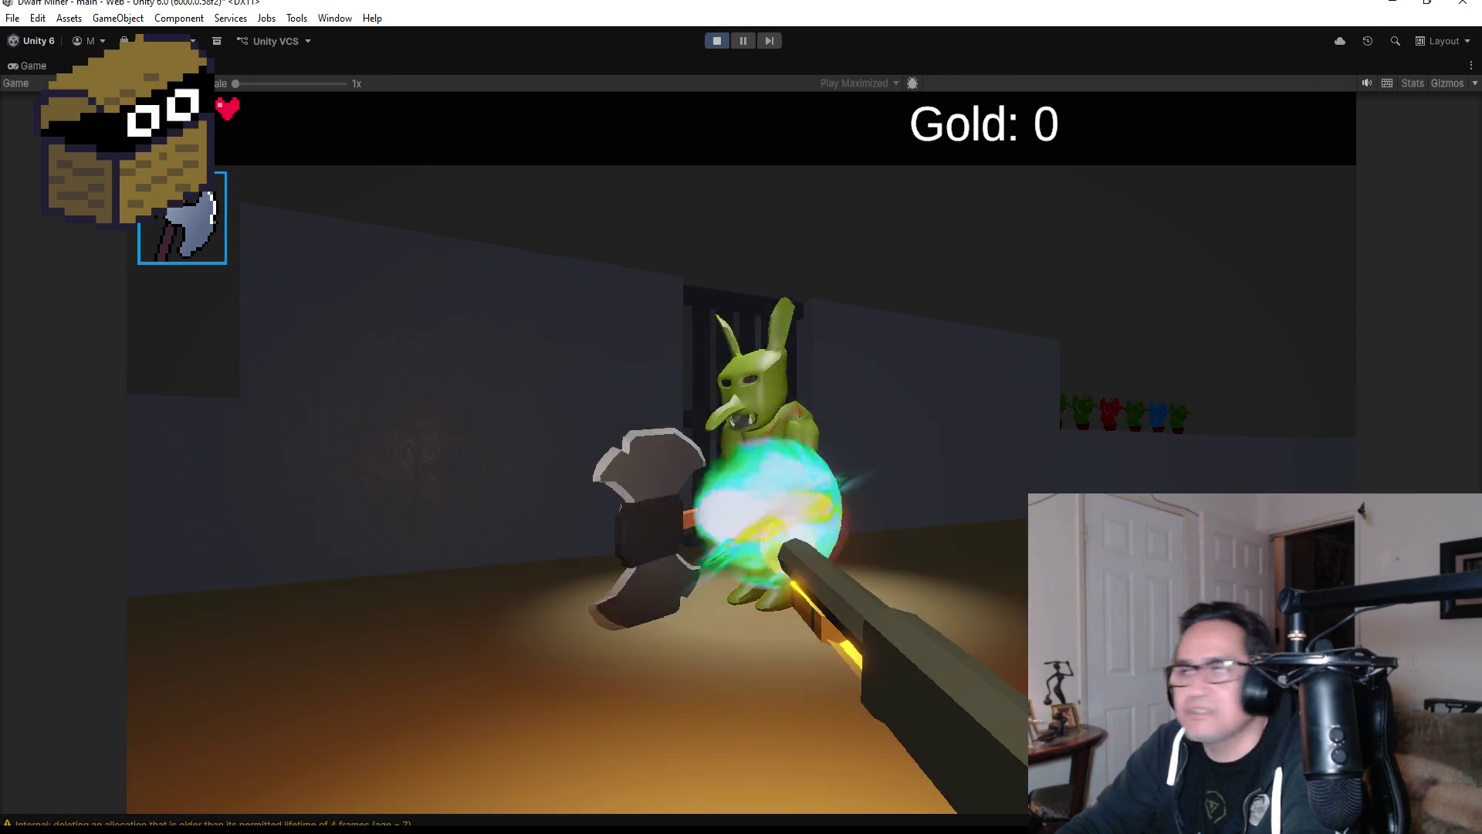
{"action": "left_click", "coordinate": [741, 417]}
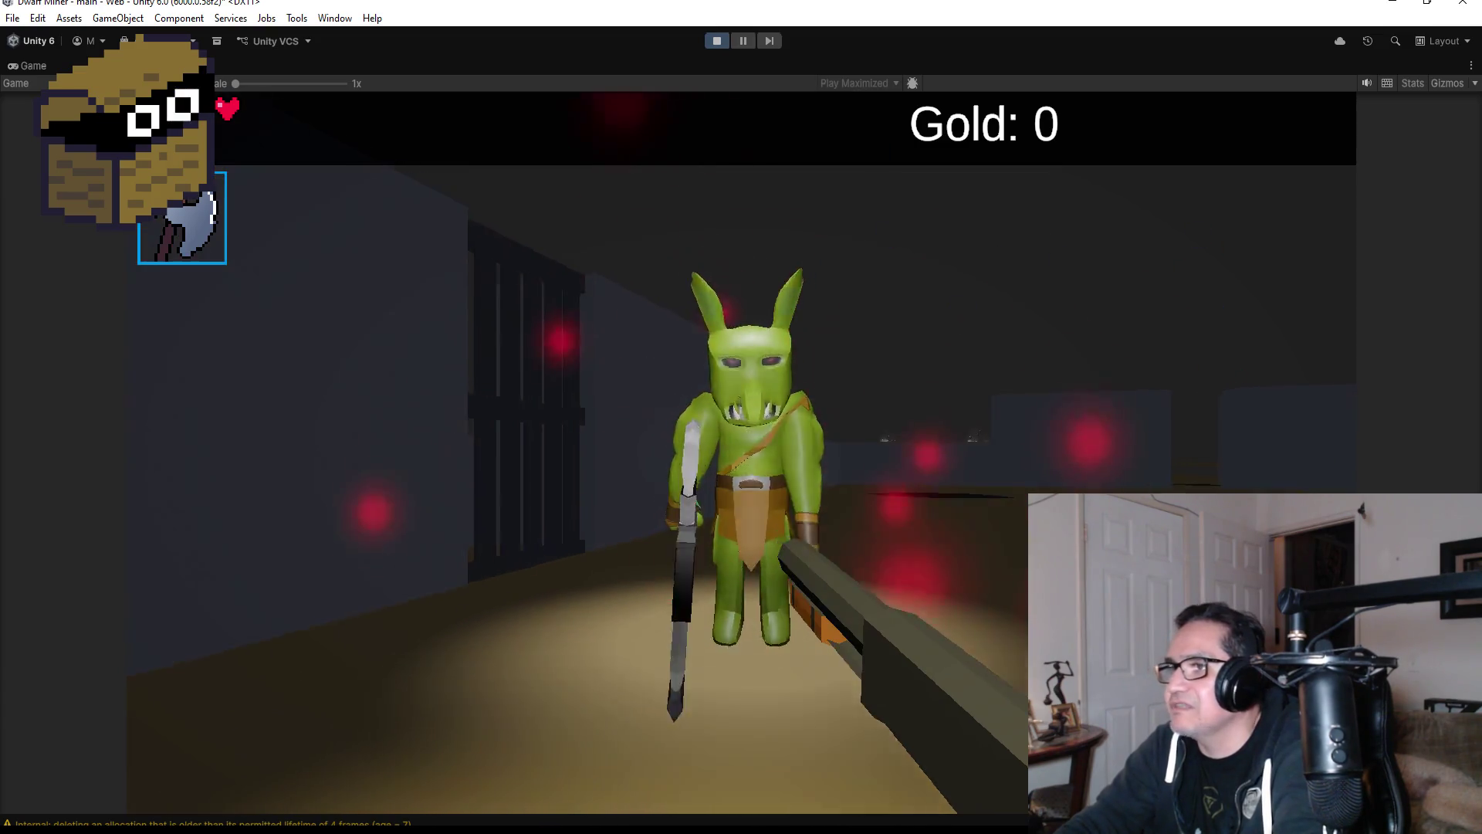
{"action": "left_click", "coordinate": [741, 416]}
{"action": "left_click", "coordinate": [741, 417]}
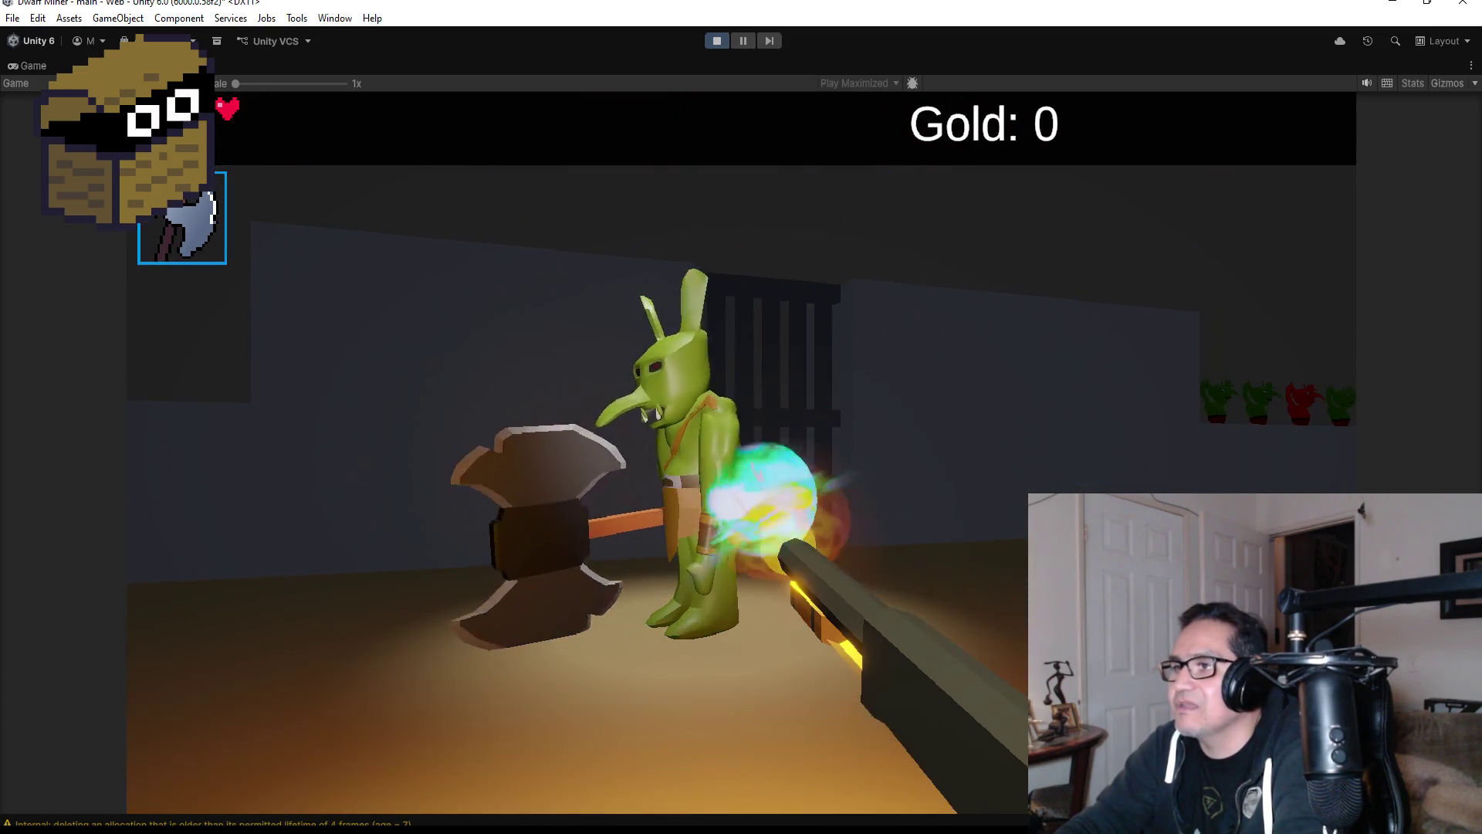
{"action": "left_click", "coordinate": [741, 417]}
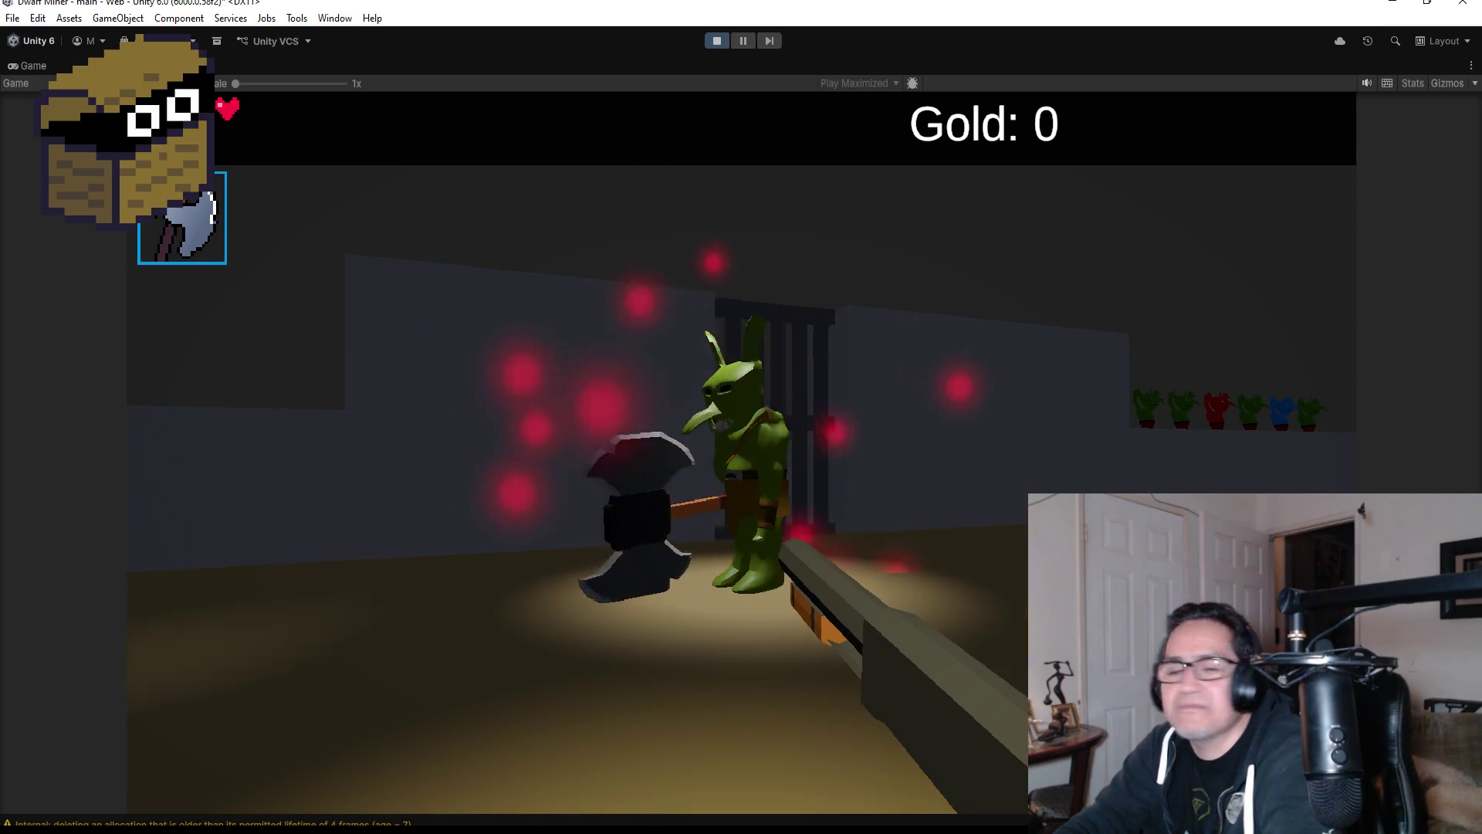
- Keep firing at the goblin boss as cyan sweat particles appear above its head
{"action": "left_click", "coordinate": [741, 417]}
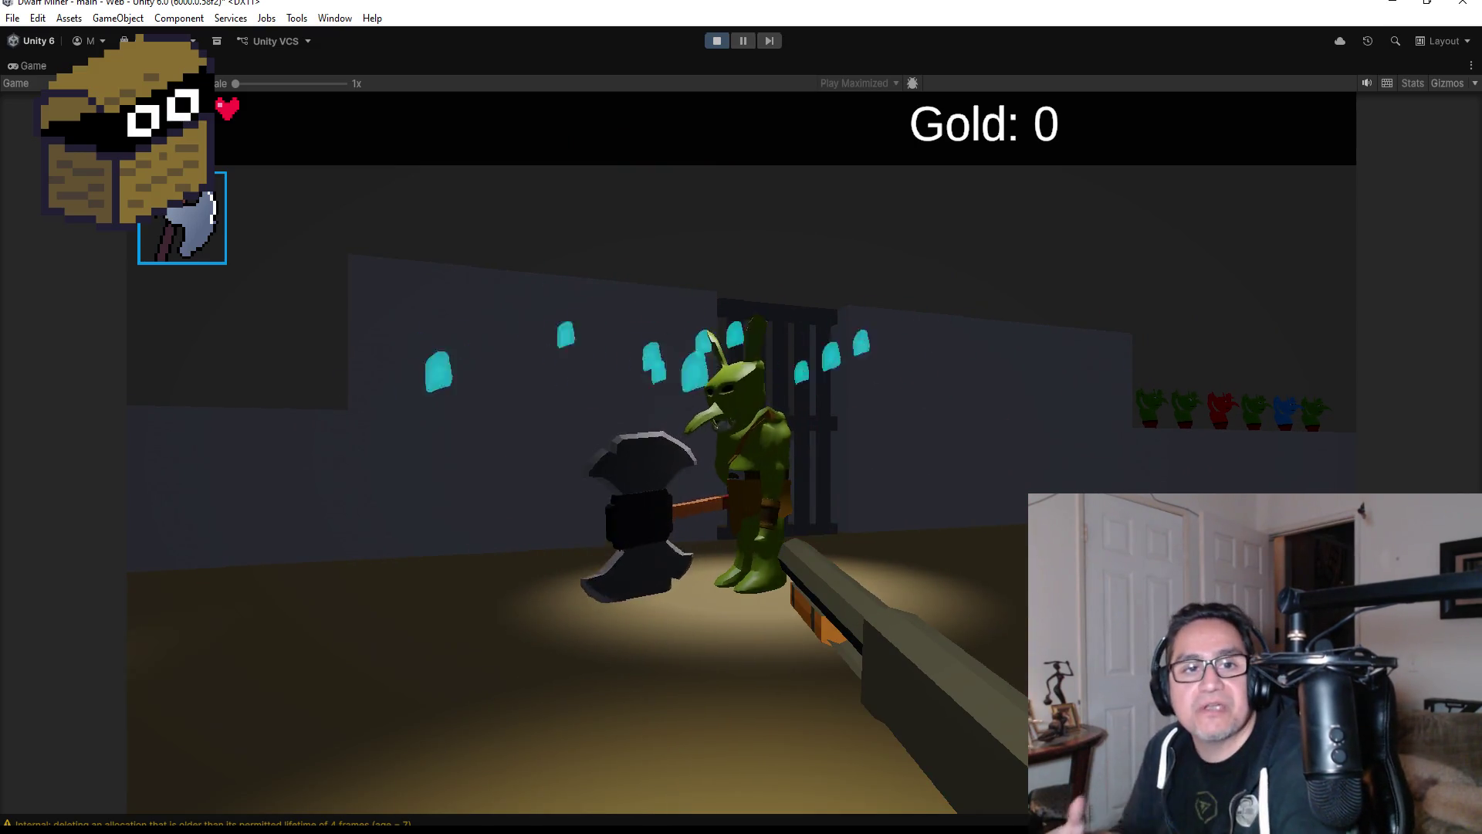
{"action": "left_click", "coordinate": [741, 417]}
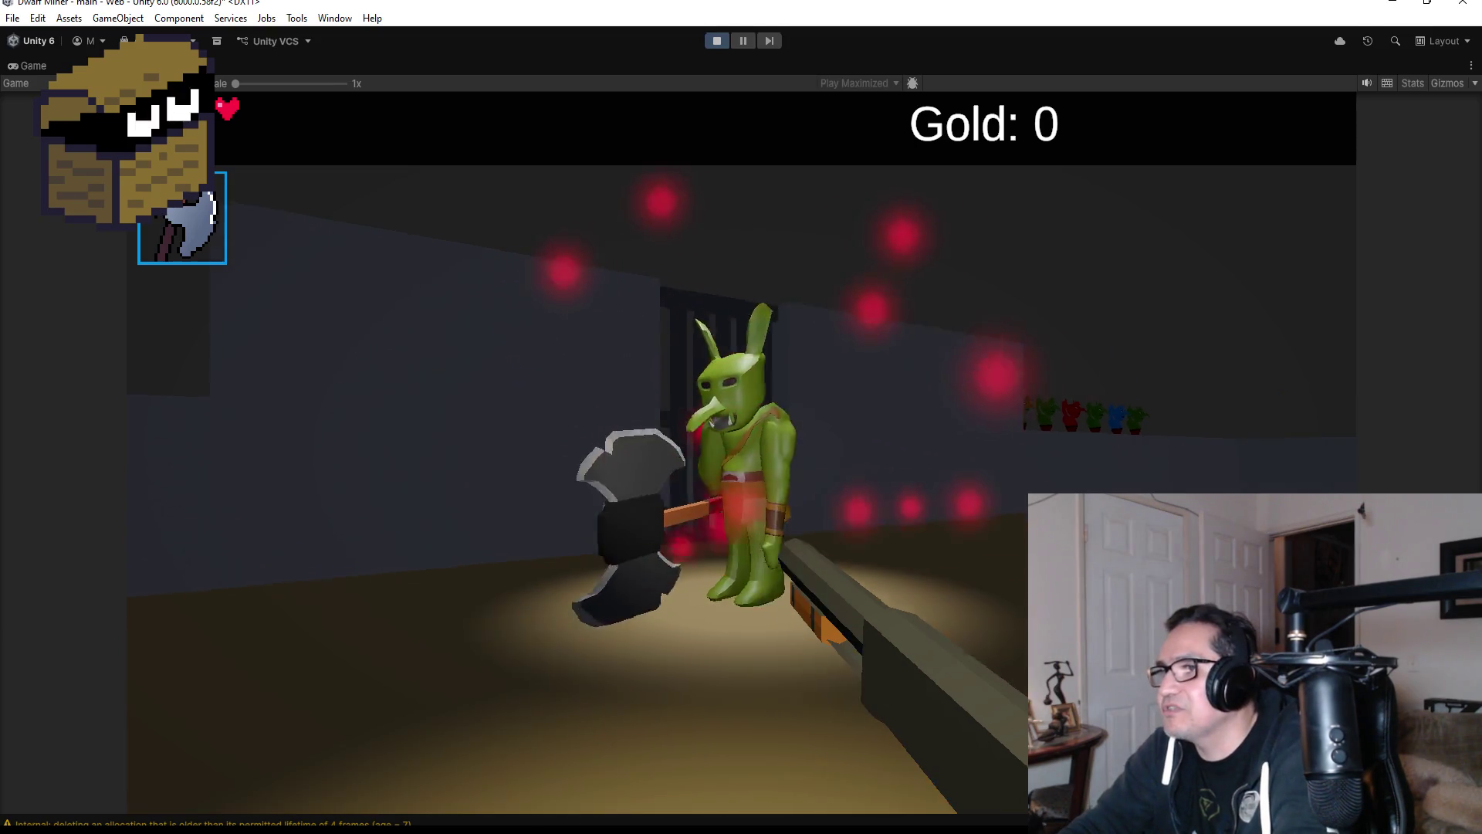
{"action": "left_click", "coordinate": [741, 417]}
{"action": "left_click", "coordinate": [741, 417]}
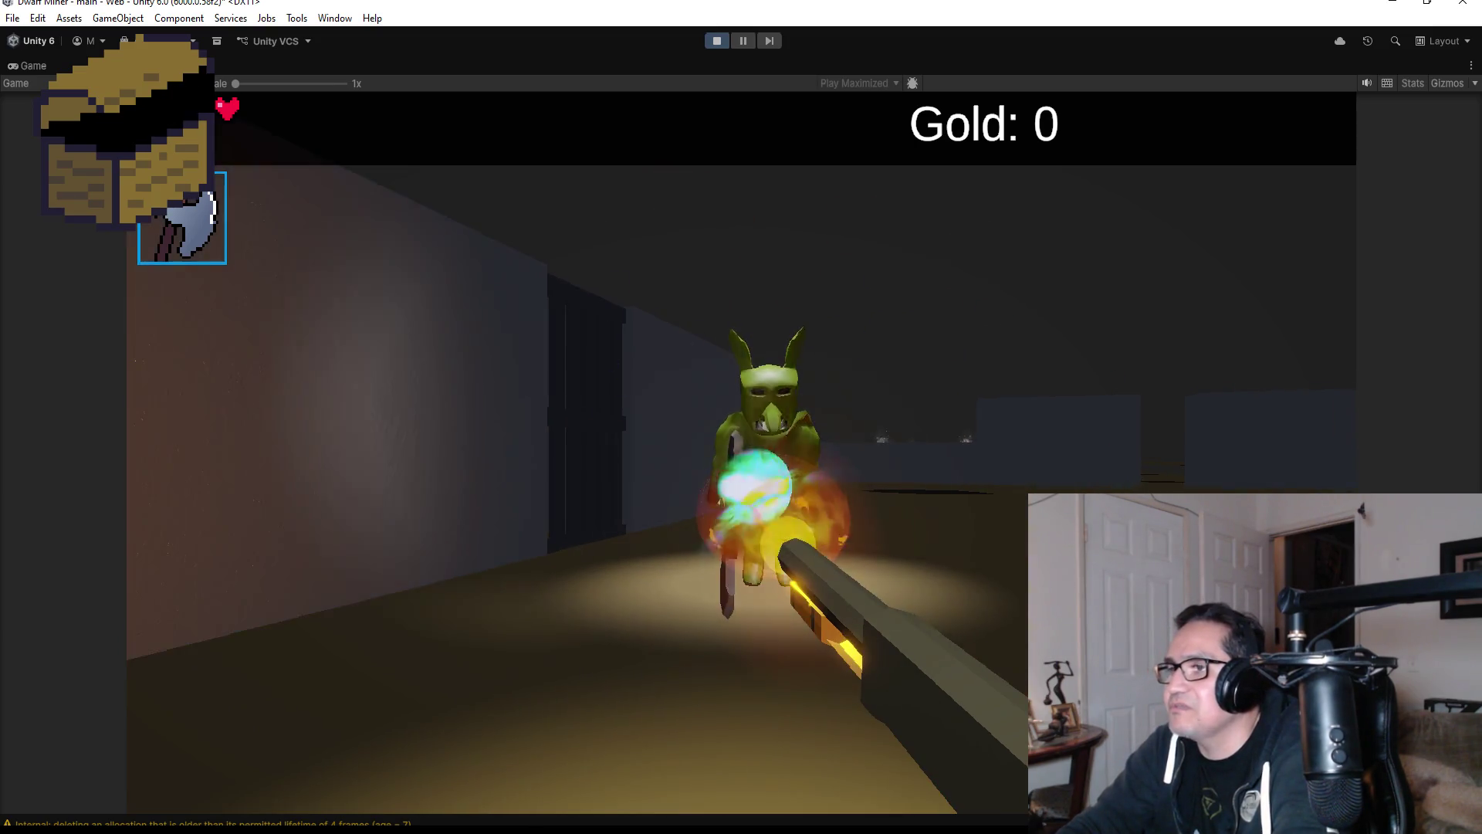
{"action": "left_click", "coordinate": [741, 417]}
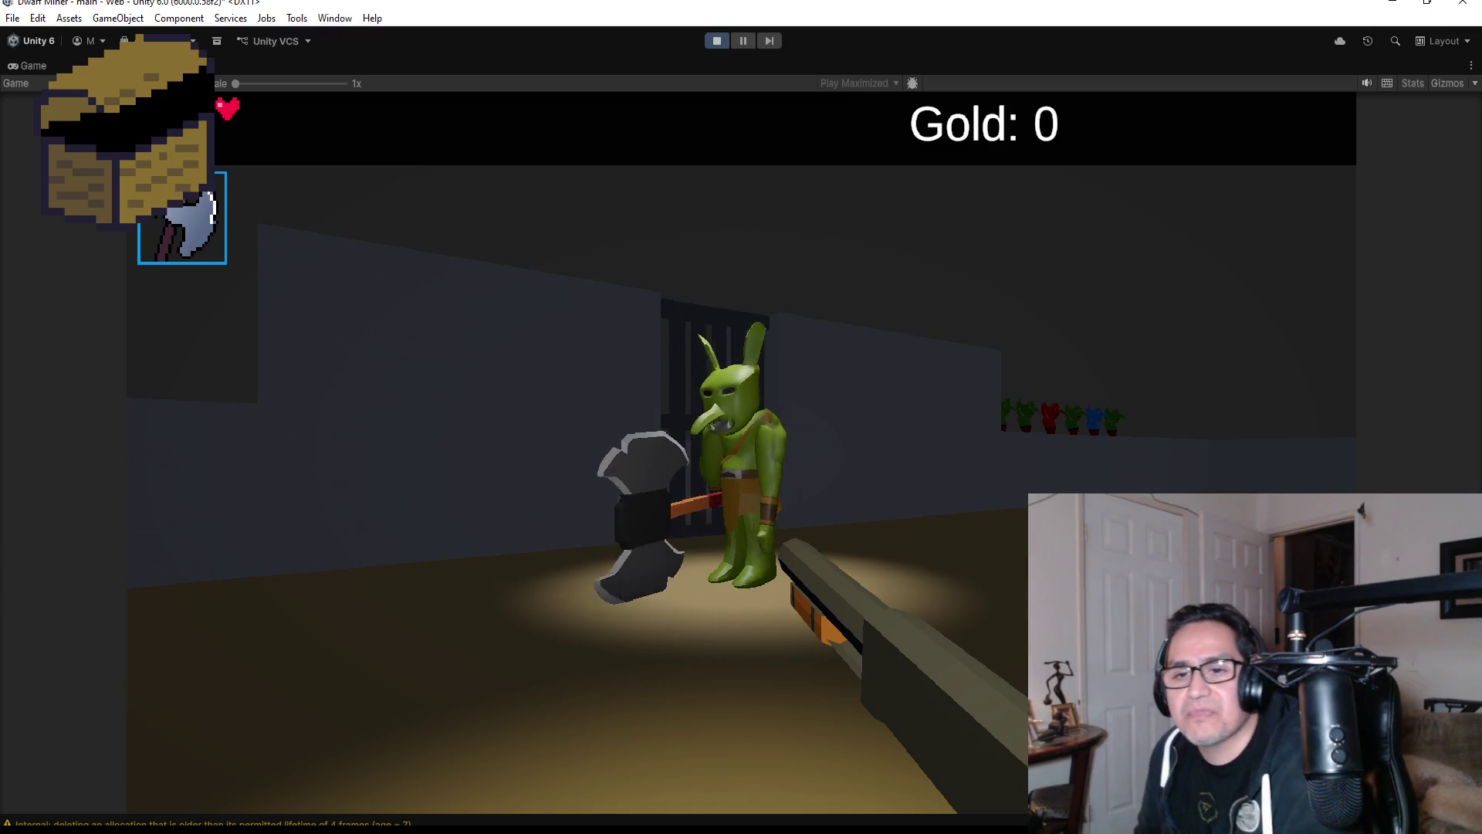
{"action": "left_click", "coordinate": [741, 453]}
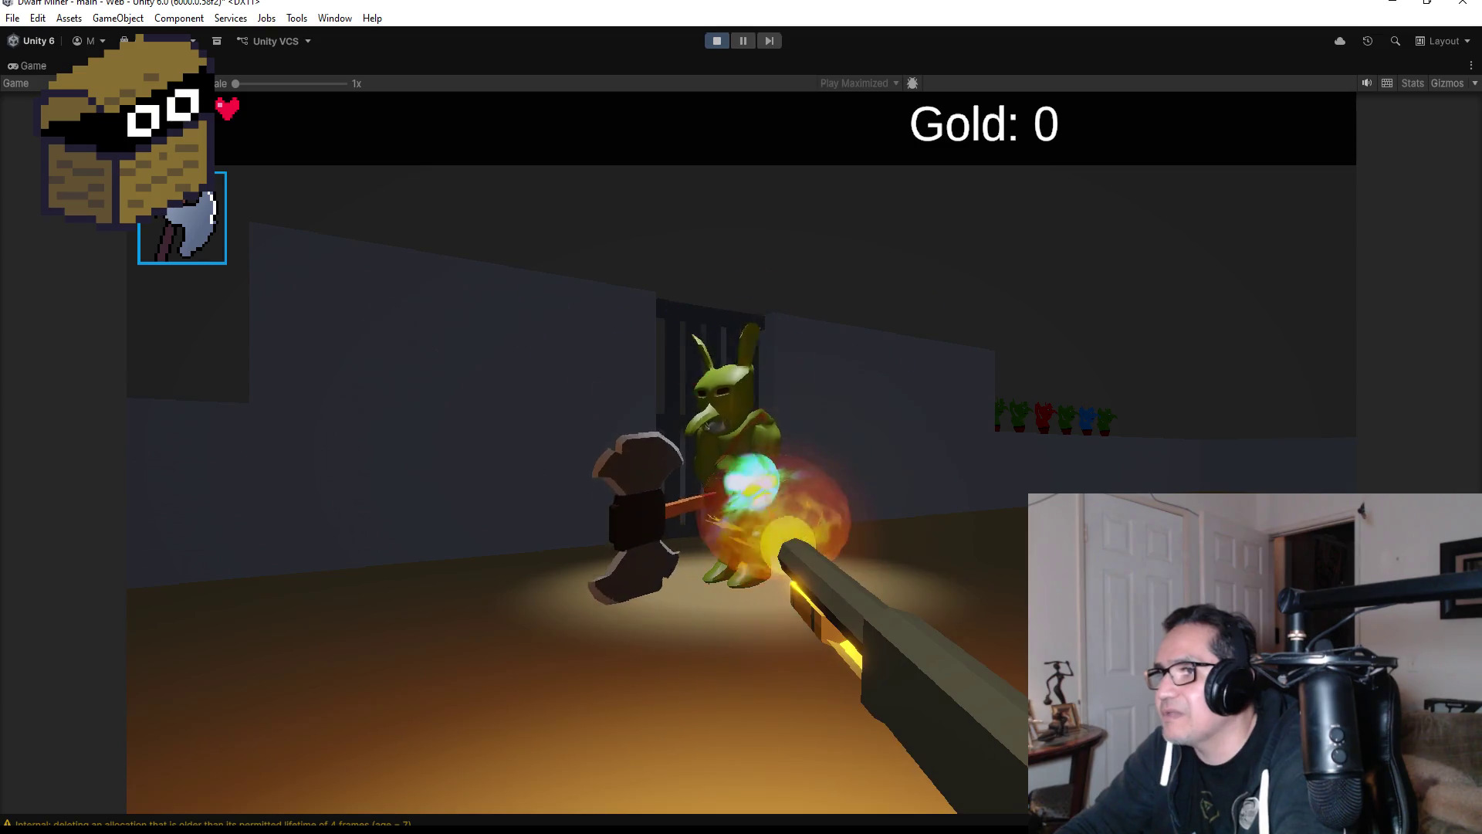
{"action": "left_click", "coordinate": [741, 416]}
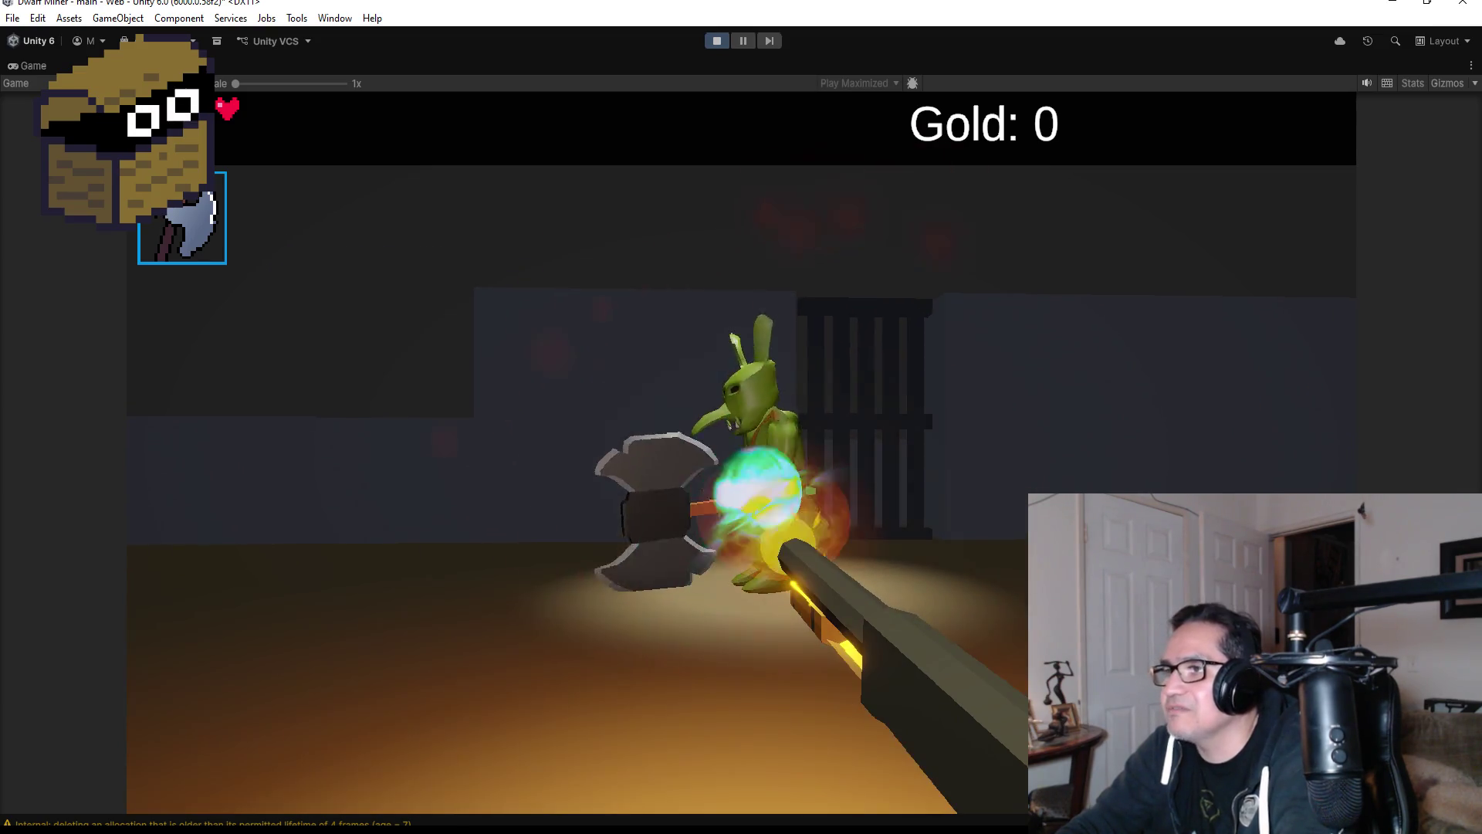
{"action": "left_click", "coordinate": [741, 453]}
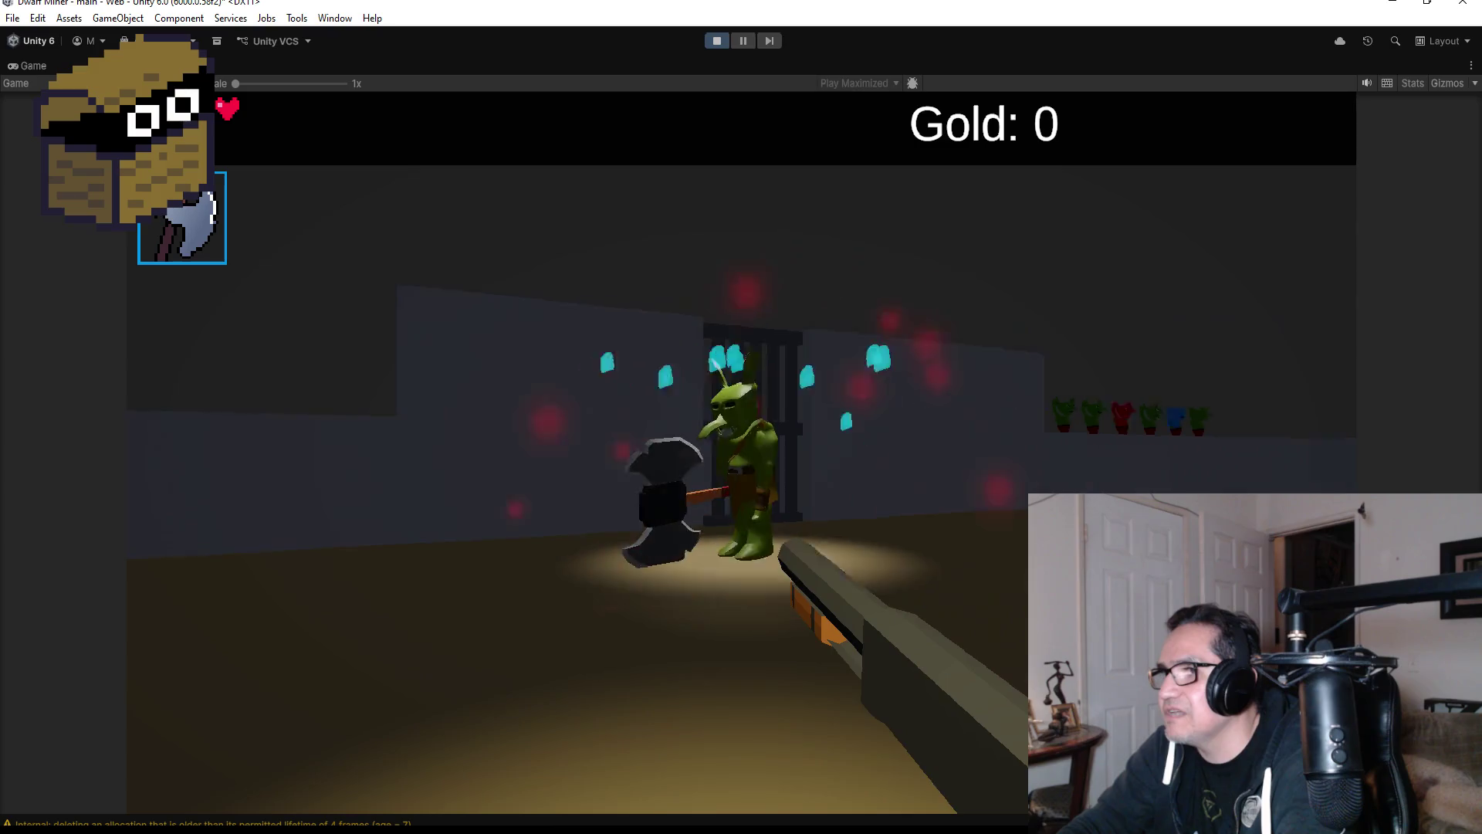
{"action": "left_click", "coordinate": [741, 453]}
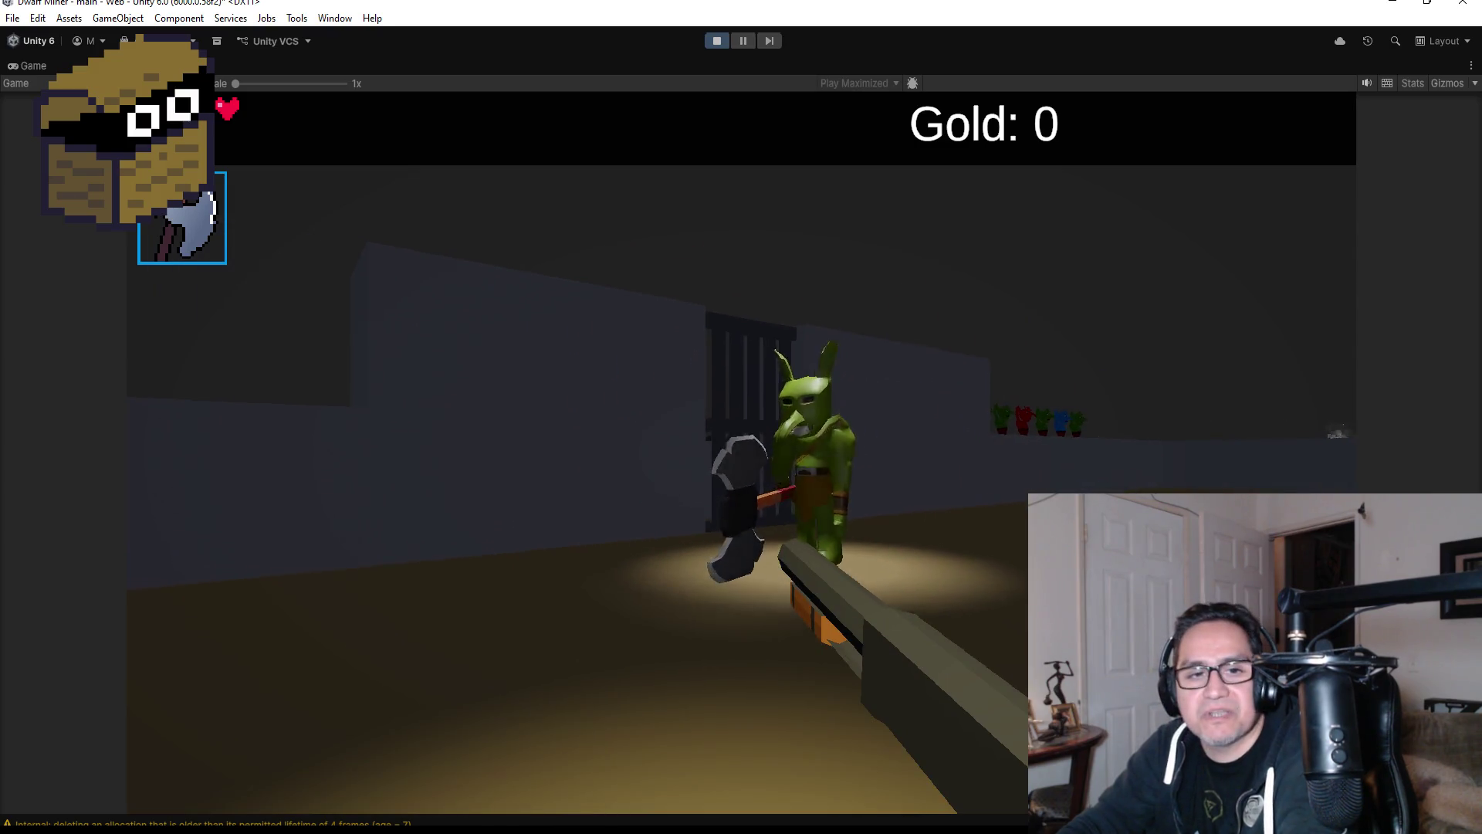